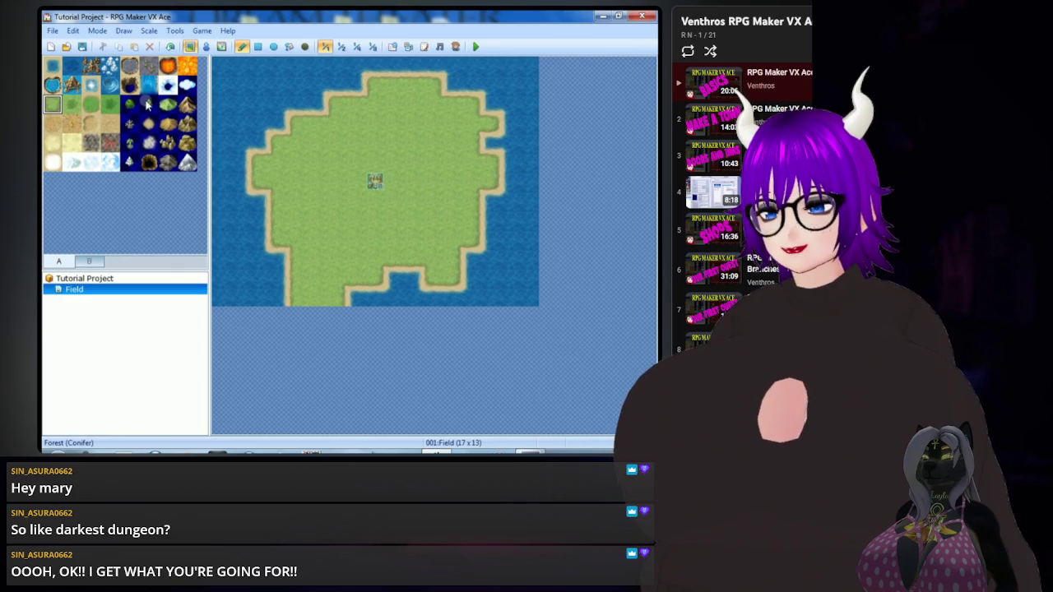
Paint forest tiles in a thick band along the island's northern and eastern edges
{"action": "left_click", "coordinate": [130, 106]}
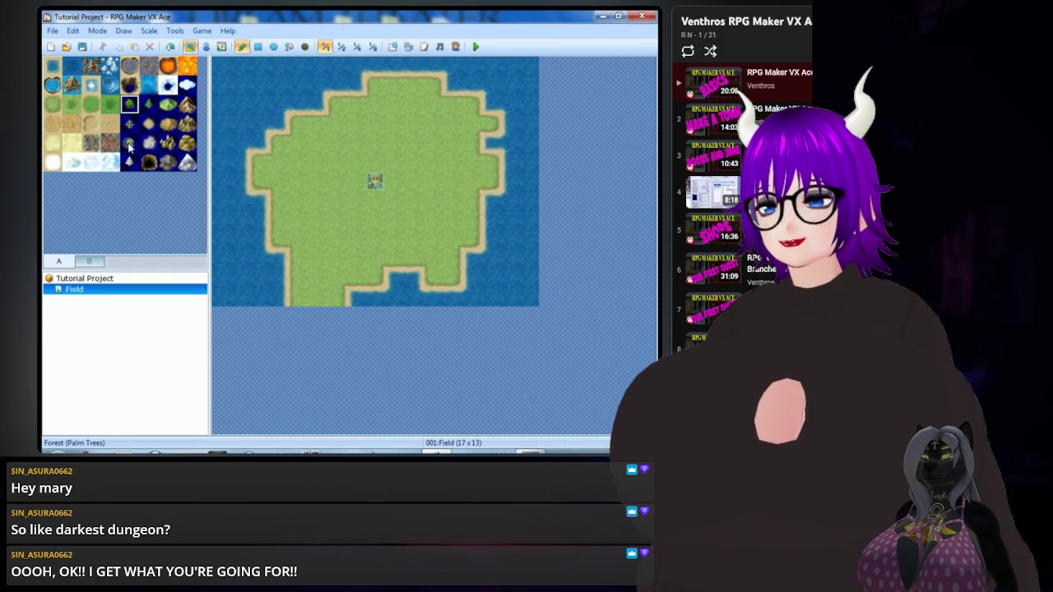
{"action": "left_click", "coordinate": [435, 90]}
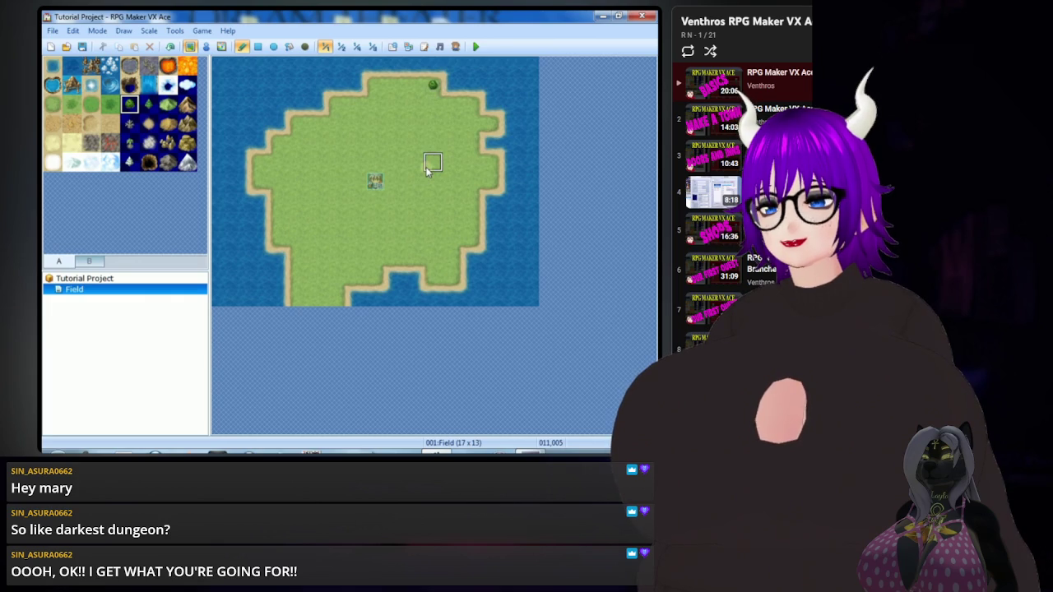
{"action": "left_click", "coordinate": [472, 145]}
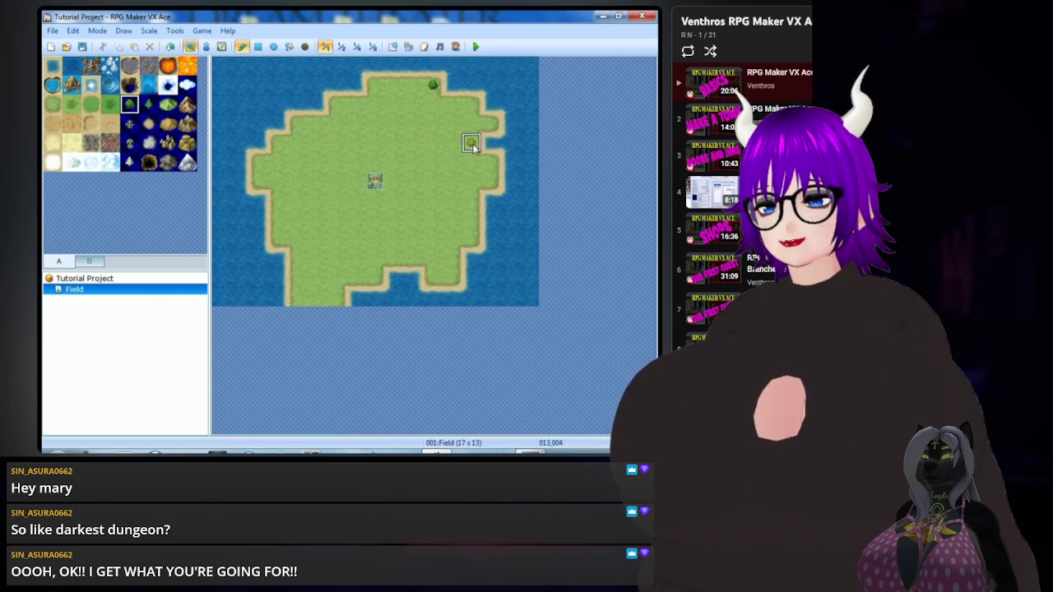
{"action": "left_click", "coordinate": [432, 101]}
{"action": "mouse_move", "coordinate": [444, 106]}
{"action": "left_mouse_down"}
{"action": "mouse_move", "coordinate": [477, 109]}
{"action": "mouse_move", "coordinate": [475, 132]}
{"action": "mouse_move", "coordinate": [491, 122]}
{"action": "mouse_move", "coordinate": [449, 123]}
{"action": "mouse_move", "coordinate": [486, 176]}
{"action": "mouse_move", "coordinate": [465, 203]}
{"action": "mouse_move", "coordinate": [436, 202]}
{"action": "mouse_move", "coordinate": [452, 190]}
{"action": "left_mouse_up"}
{"action": "mouse_move", "coordinate": [415, 107]}
{"action": "left_mouse_down"}
{"action": "mouse_move", "coordinate": [421, 85]}
{"action": "mouse_move", "coordinate": [406, 94]}
{"action": "mouse_move", "coordinate": [414, 105]}
{"action": "mouse_move", "coordinate": [372, 82]}
{"action": "left_mouse_up"}
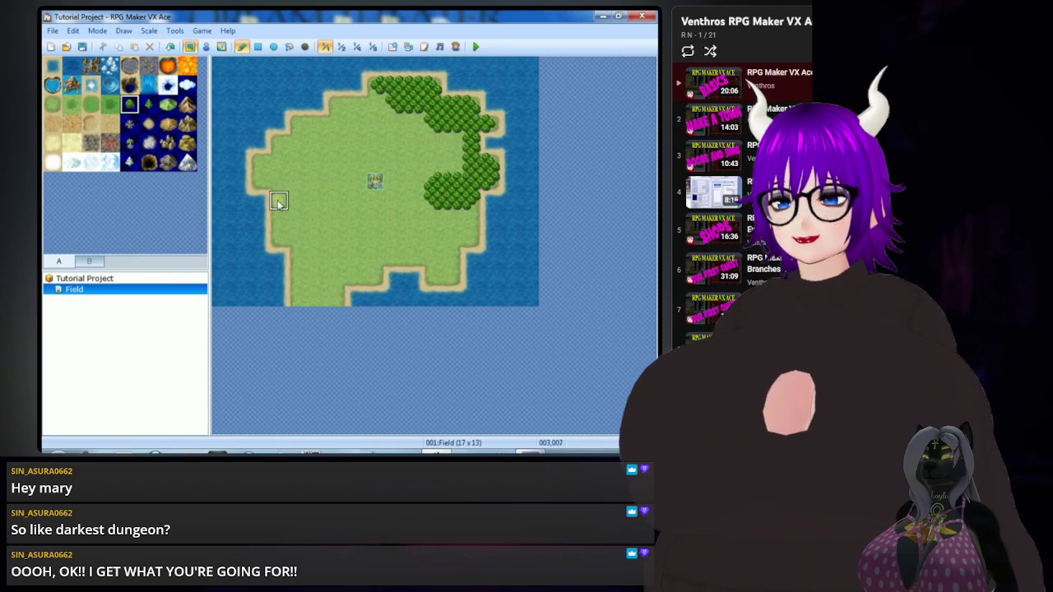
{"action": "left_click", "coordinate": [187, 104]}
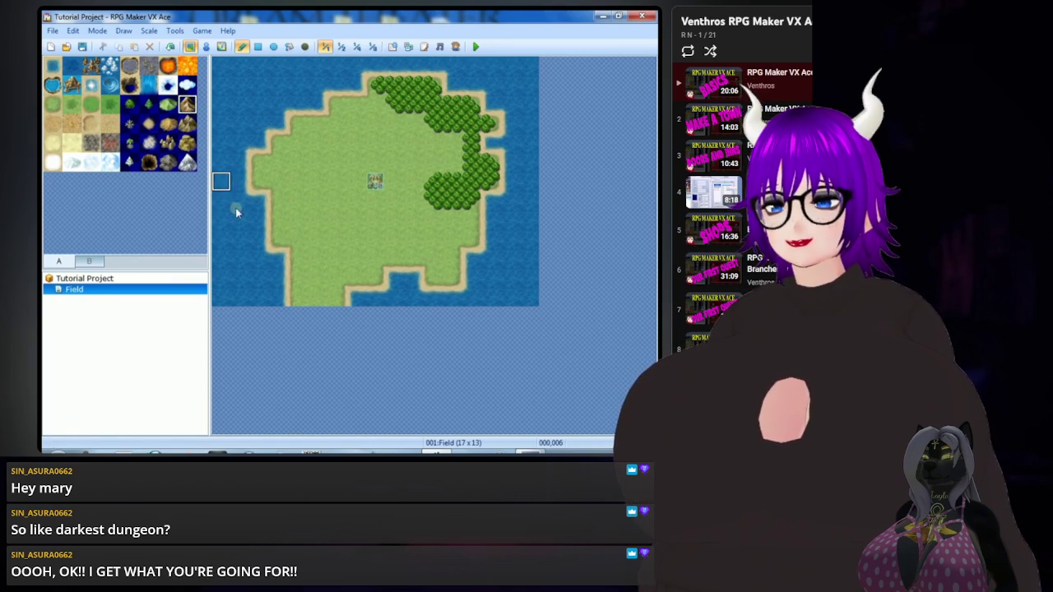
Paint mountains across the island's lower-left, then start a playtest
{"action": "mouse_move", "coordinate": [293, 243]}
{"action": "left_mouse_down"}
{"action": "mouse_move", "coordinate": [298, 296]}
{"action": "mouse_move", "coordinate": [317, 284]}
{"action": "mouse_move", "coordinate": [333, 296]}
{"action": "mouse_move", "coordinate": [329, 281]}
{"action": "mouse_move", "coordinate": [352, 278]}
{"action": "mouse_move", "coordinate": [346, 262]}
{"action": "mouse_move", "coordinate": [356, 251]}
{"action": "mouse_move", "coordinate": [372, 268]}
{"action": "mouse_move", "coordinate": [356, 276]}
{"action": "mouse_move", "coordinate": [321, 263]}
{"action": "mouse_move", "coordinate": [300, 296]}
{"action": "mouse_move", "coordinate": [371, 245]}
{"action": "mouse_move", "coordinate": [375, 259]}
{"action": "left_mouse_up"}
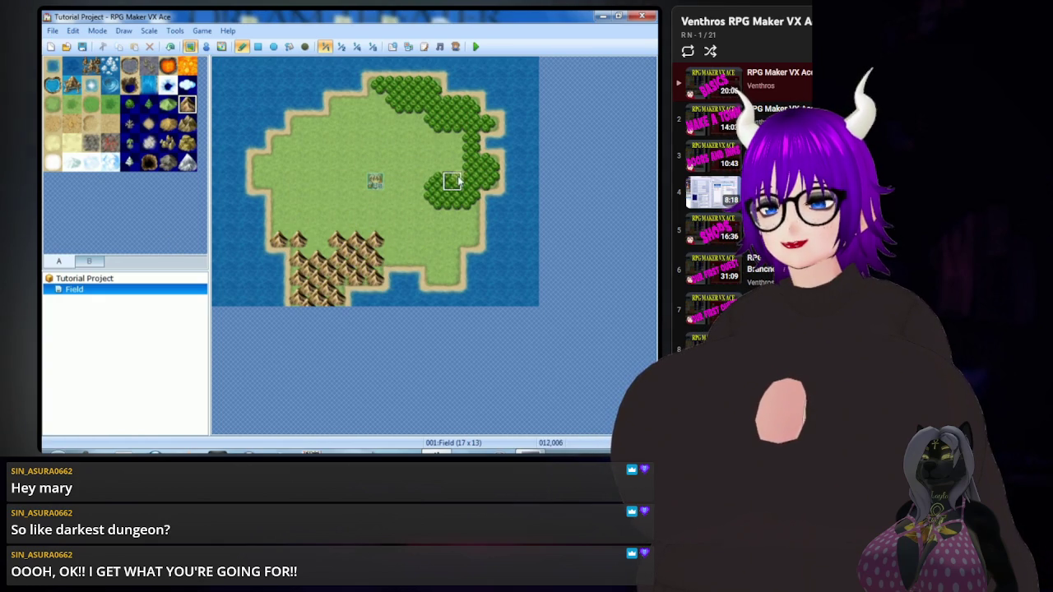
{"action": "left_click", "coordinate": [476, 46]}
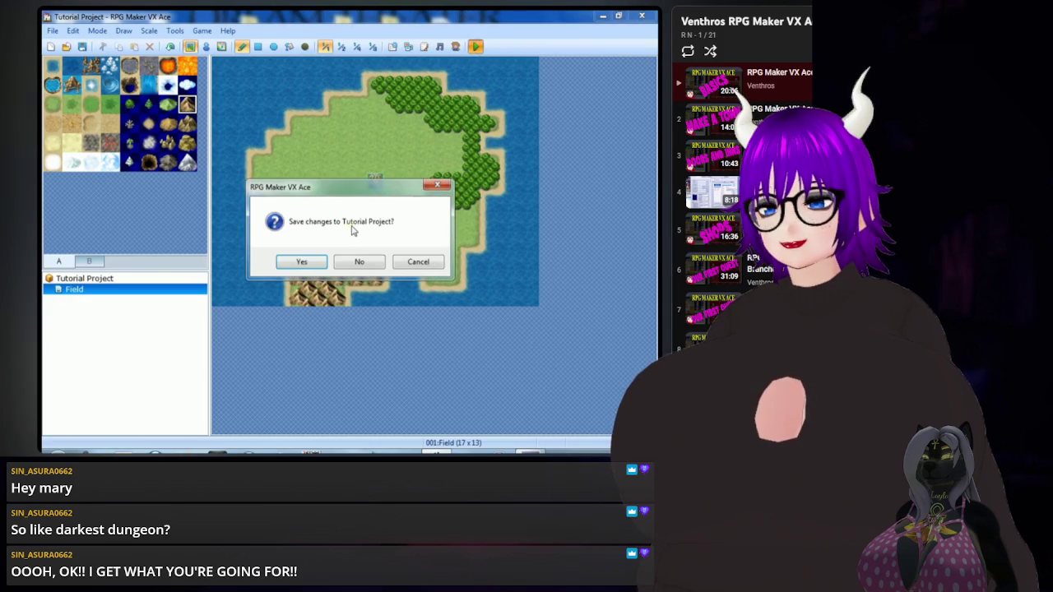
Save changes, start a New Game and walk the hero around the island and into the trees
{"action": "left_click", "coordinate": [301, 262]}
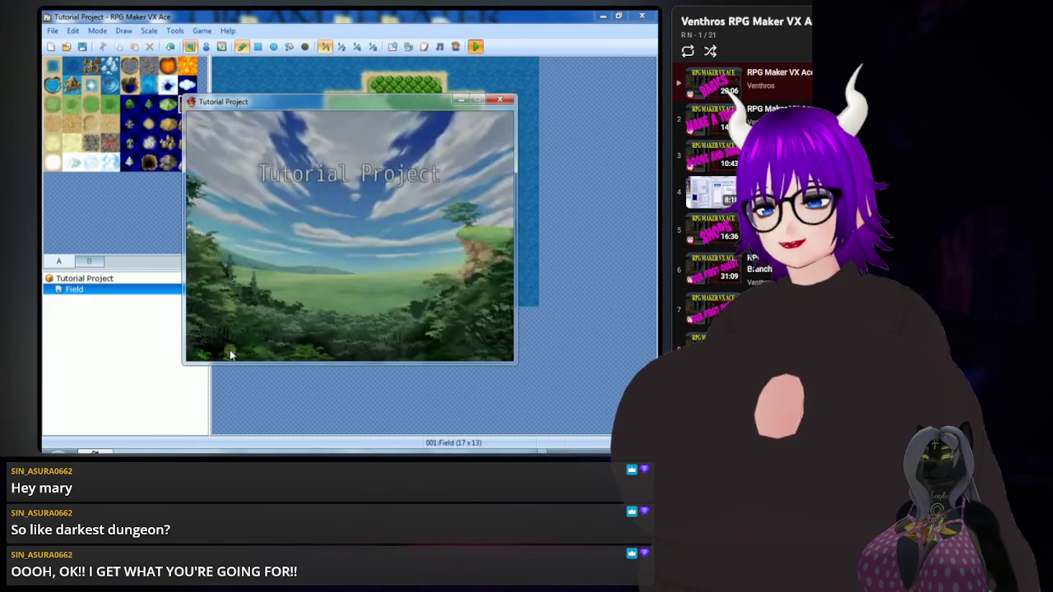
{"action": "key", "text": "Return"}
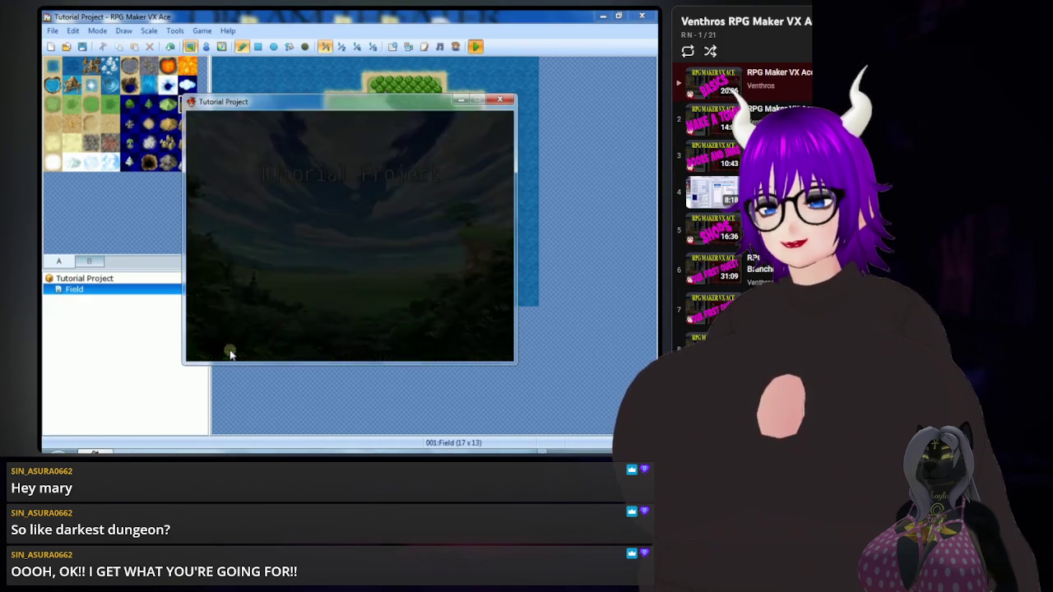
{"action": "key", "text": "Left"}
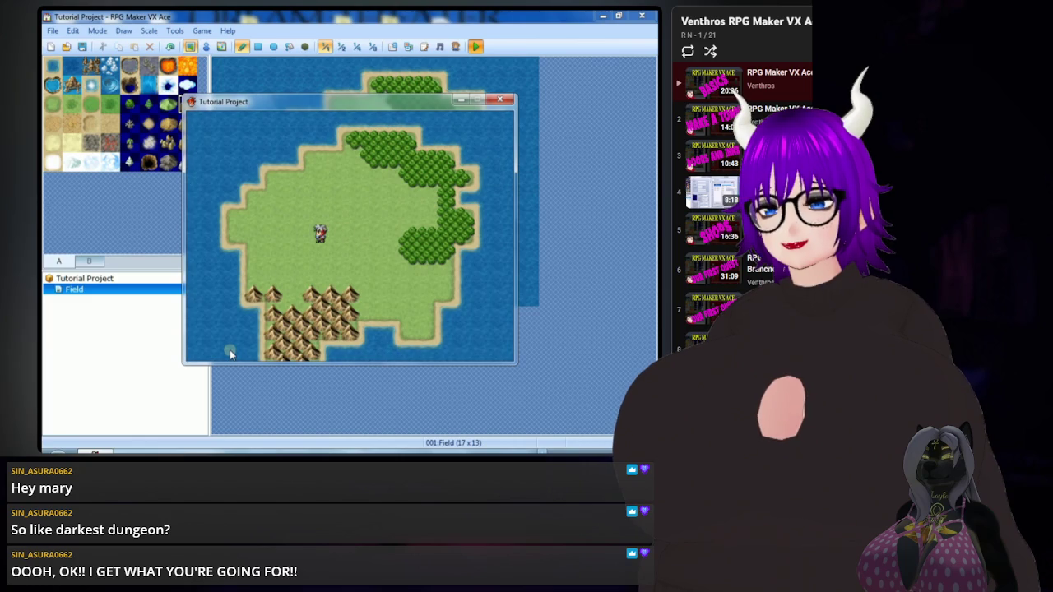
{"action": "key", "text": "Right"}
{"action": "key", "text": "Right"}
{"action": "key", "text": "Right"}
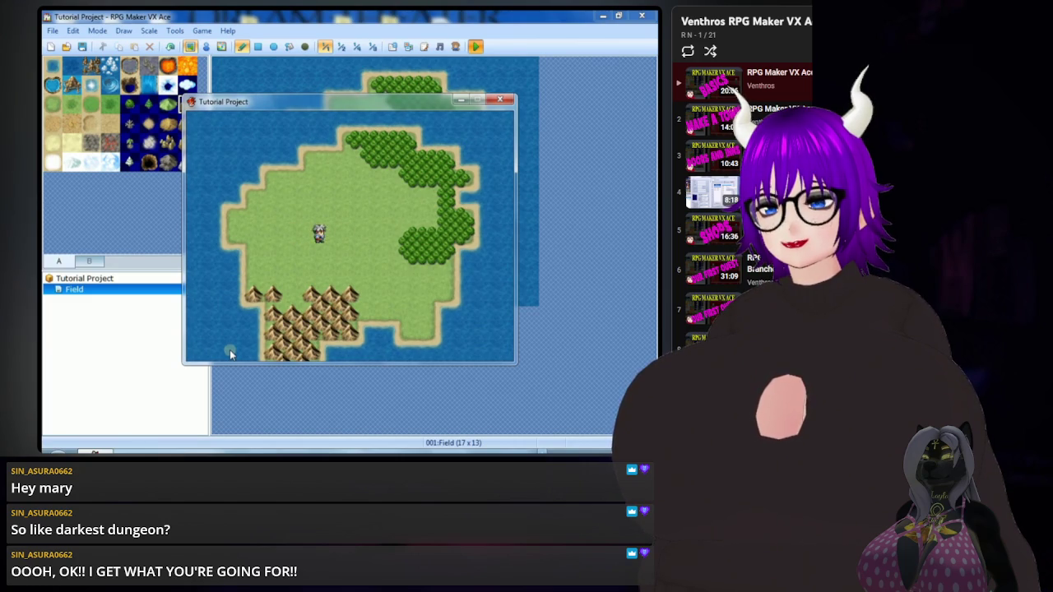
{"action": "key", "text": "Right"}
{"action": "key", "text": "Right"}
{"action": "key", "text": "Up"}
{"action": "key", "text": "Up"}
{"action": "key", "text": "Up"}
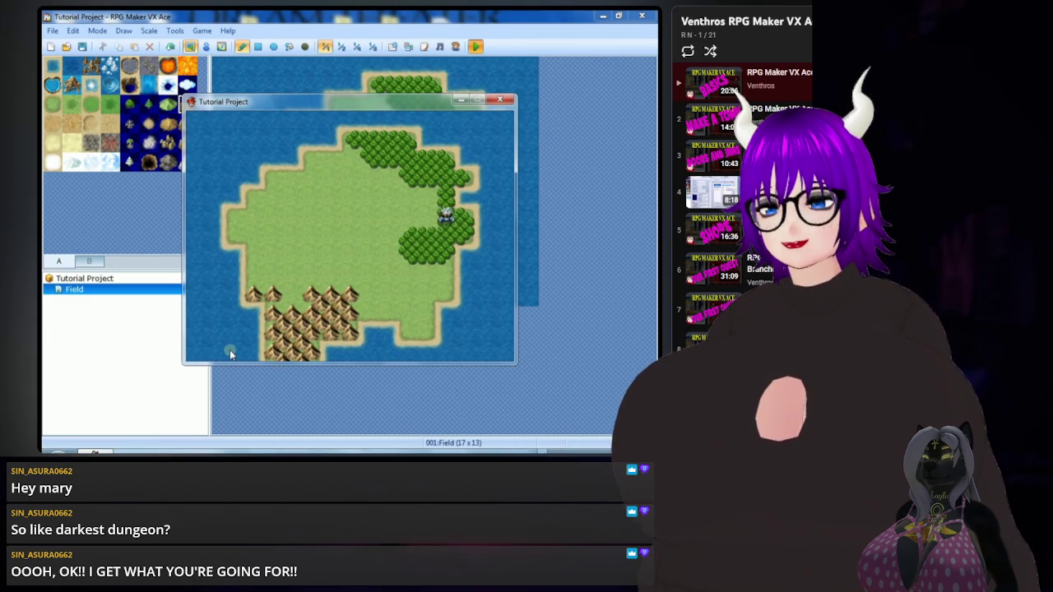
{"action": "key", "text": "Left"}
{"action": "key", "text": "Left"}
{"action": "key", "text": "Left"}
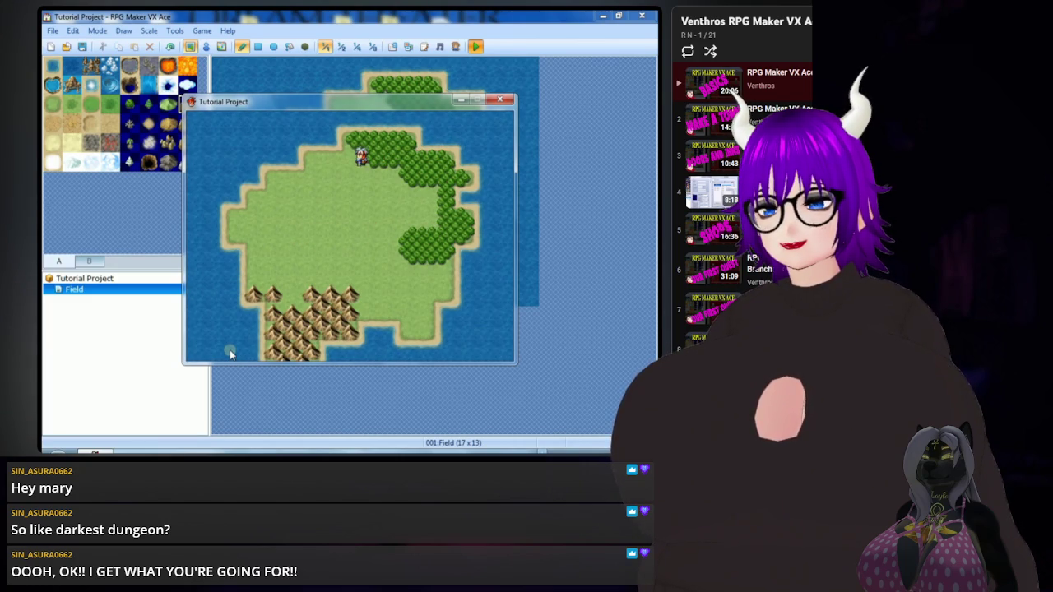
{"action": "key", "text": "Down"}
{"action": "key", "text": "Down"}
{"action": "key", "text": "Down"}
{"action": "key", "text": "Down"}
{"action": "key", "text": "Down"}
{"action": "key", "text": "Left"}
{"action": "key", "text": "Right"}
{"action": "key", "text": "Right"}
{"action": "key", "text": "Right"}
{"action": "key", "text": "Down"}
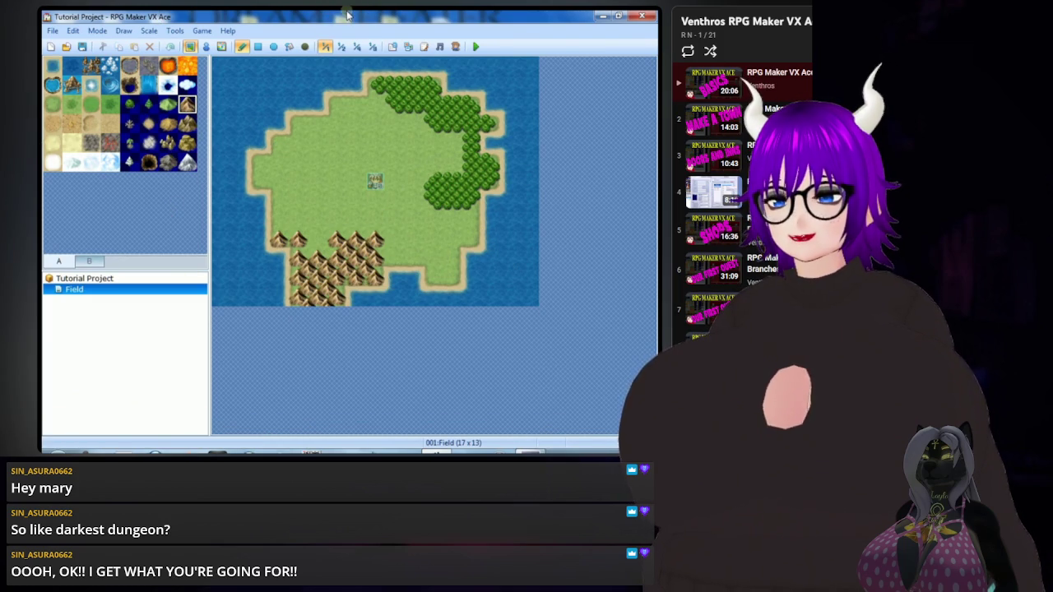
Pause the tutorial video to bring up your own Project1 MAP001 island
{"action": "key", "text": "space"}
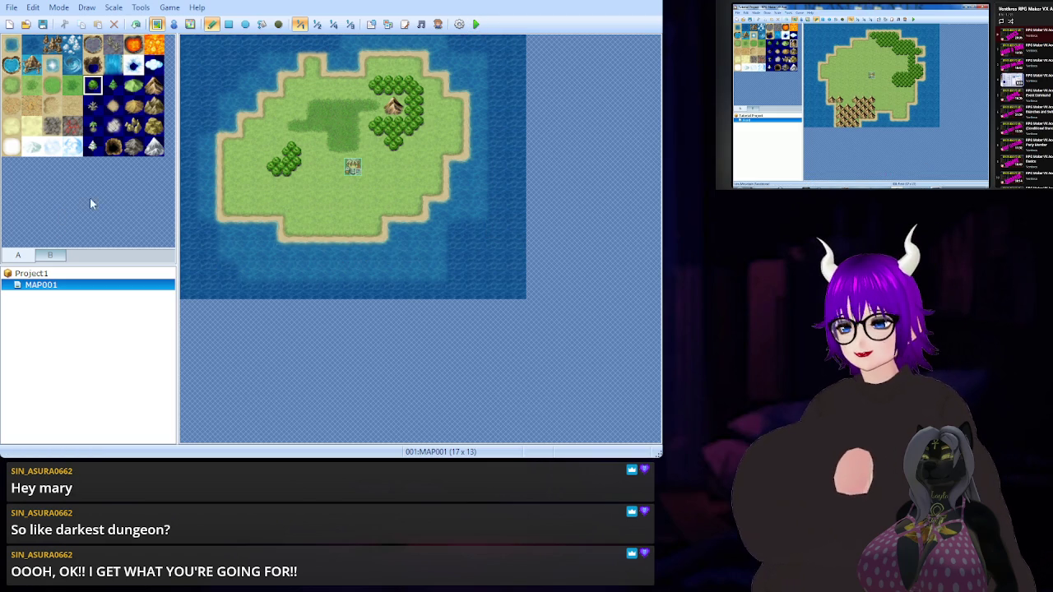
Save the Project1 map work, then pause the reference tutorial video
{"action": "left_click", "coordinate": [43, 25]}
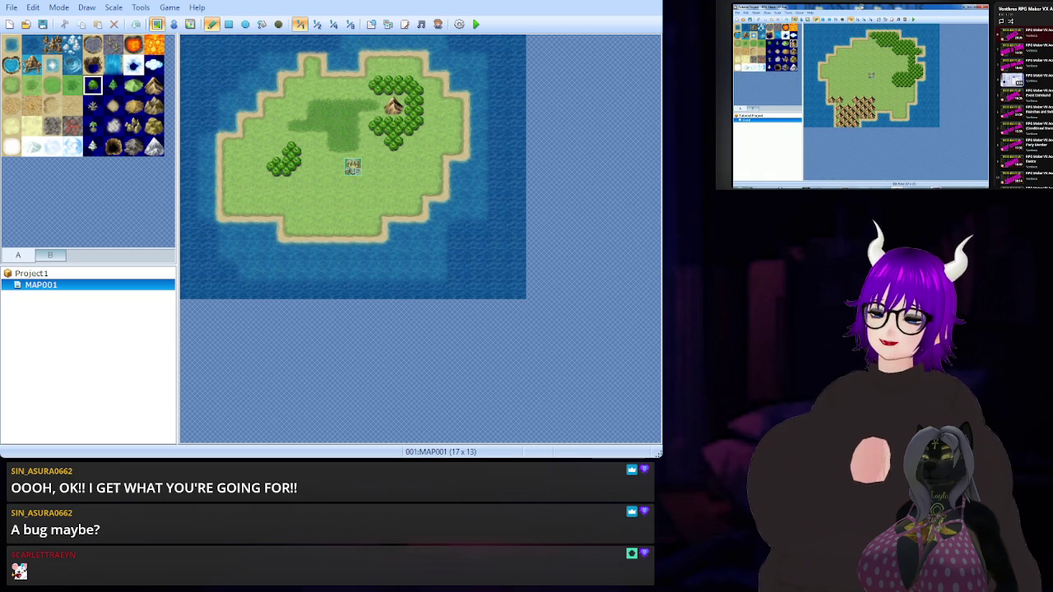
{"action": "left_click", "coordinate": [949, 66]}
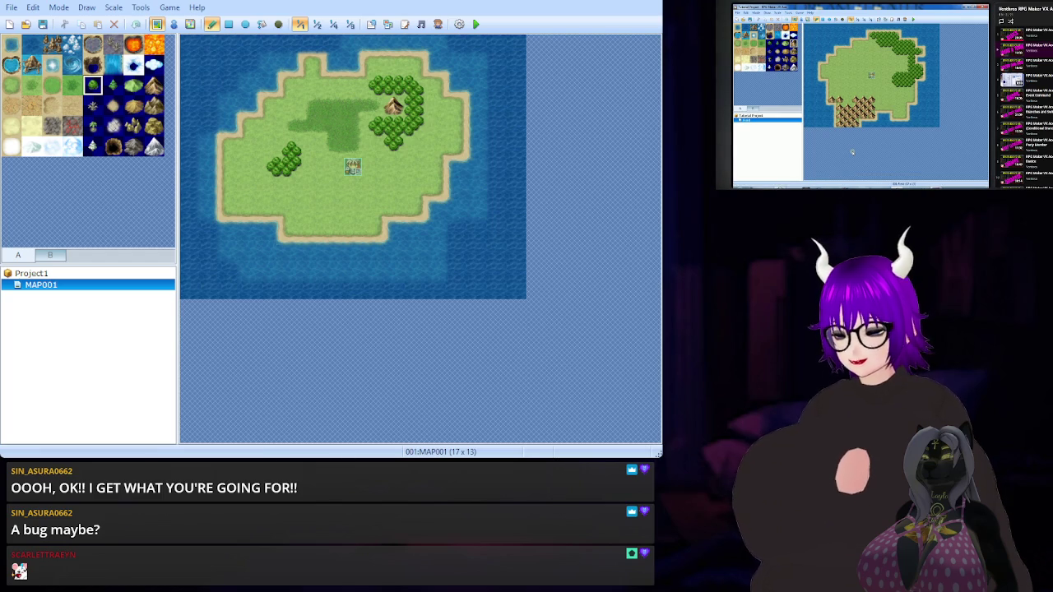
Scroll back from the comments to the top of the YouTube page and resume the video
{"action": "scroll", "coordinate": [852, 153], "scroll_direction": "down", "scroll_amount": 5}
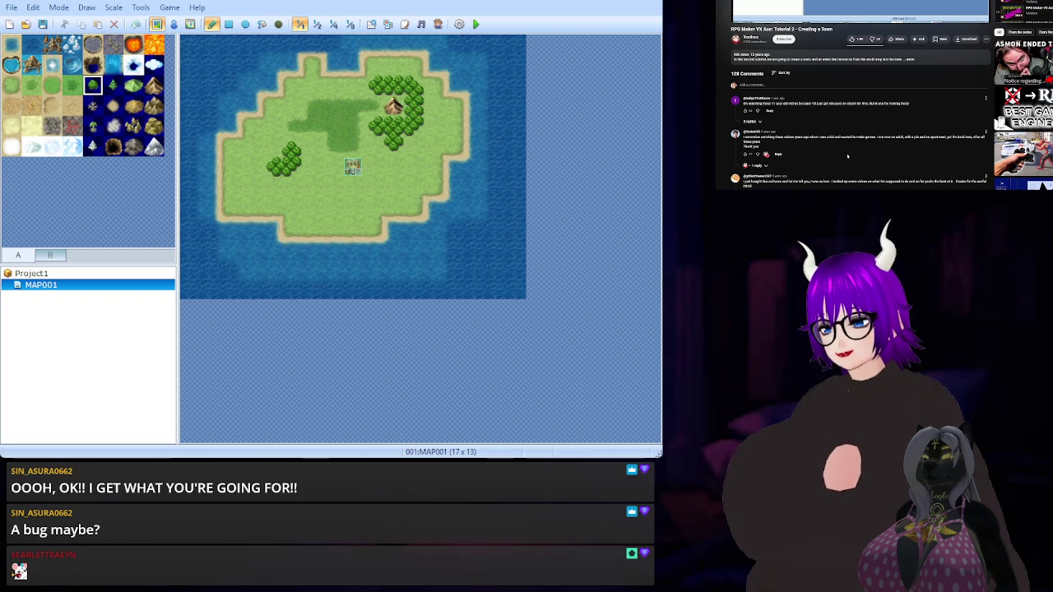
{"action": "scroll", "coordinate": [818, 171], "scroll_direction": "up", "scroll_amount": 5}
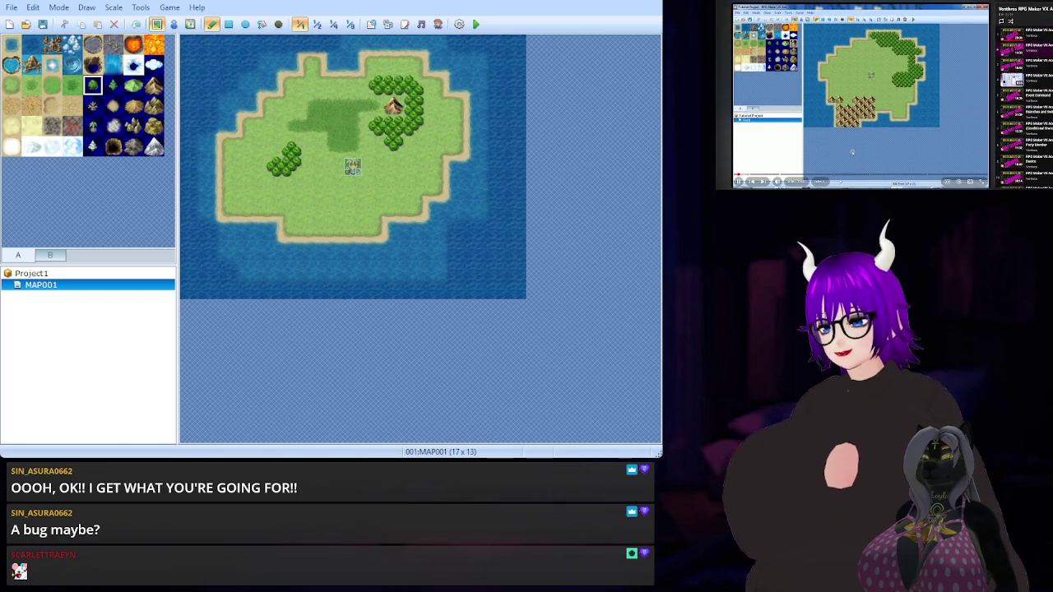
{"action": "scroll", "coordinate": [825, 106], "scroll_direction": "down", "scroll_amount": 5}
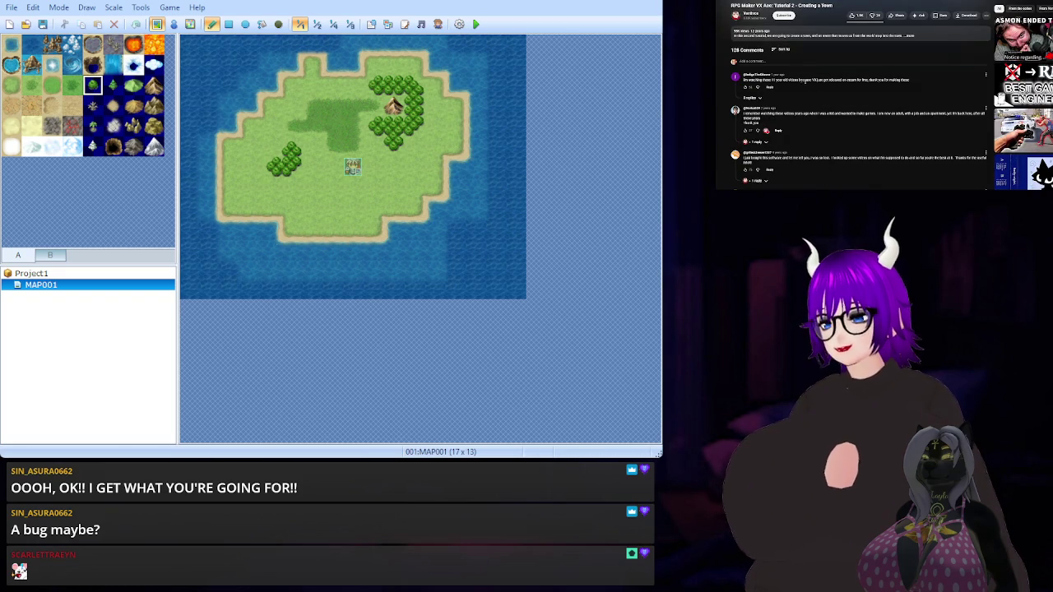
{"action": "left_click_drag", "start_coordinate": [812, 80], "coordinate": [869, 80]}
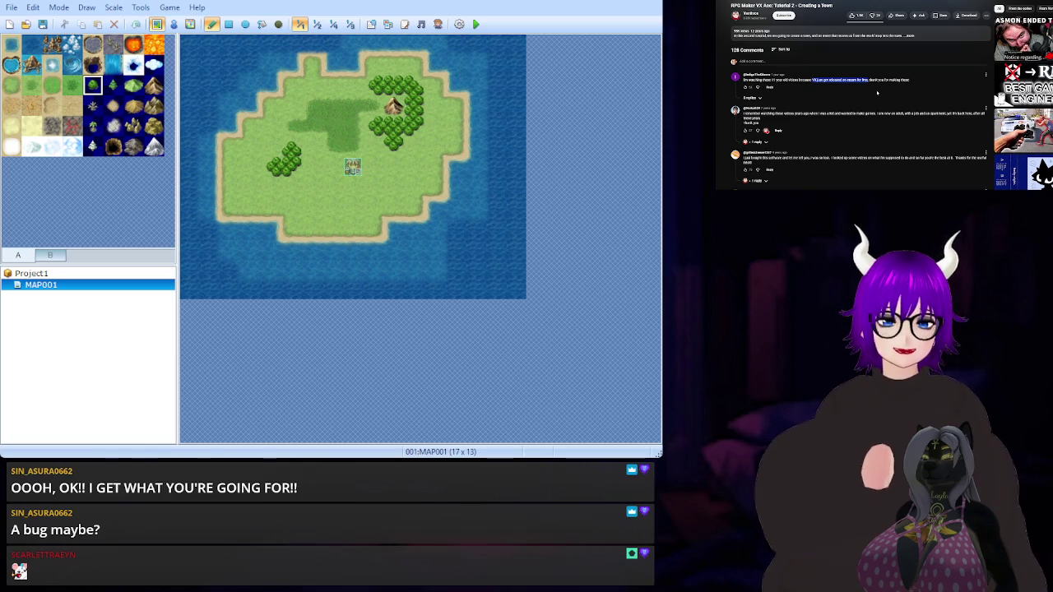
{"action": "left_click", "coordinate": [876, 94]}
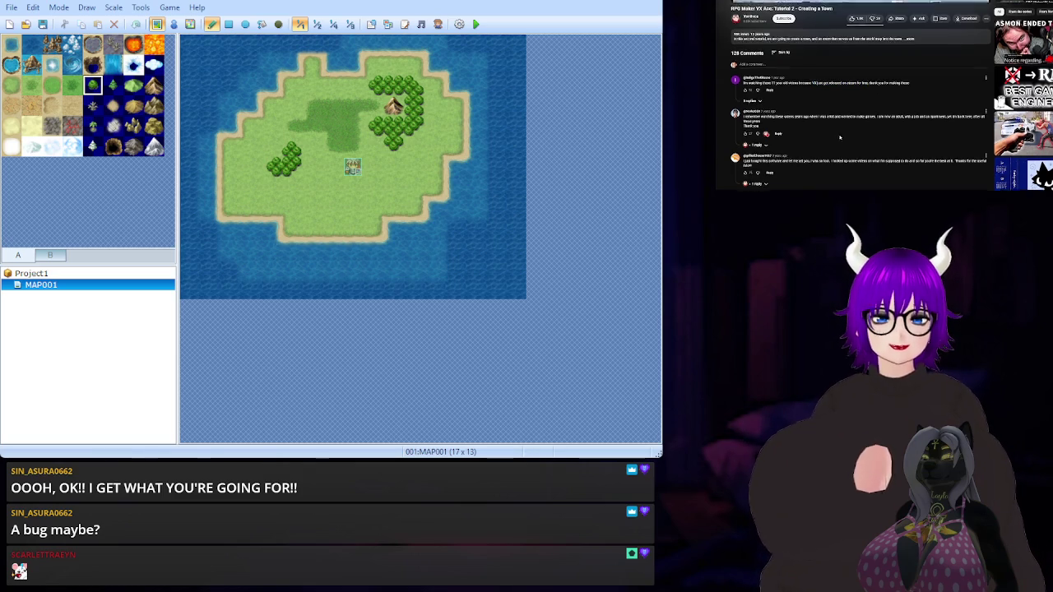
{"action": "scroll", "coordinate": [853, 152], "scroll_direction": "up", "scroll_amount": 5}
{"action": "left_click", "coordinate": [852, 152]}
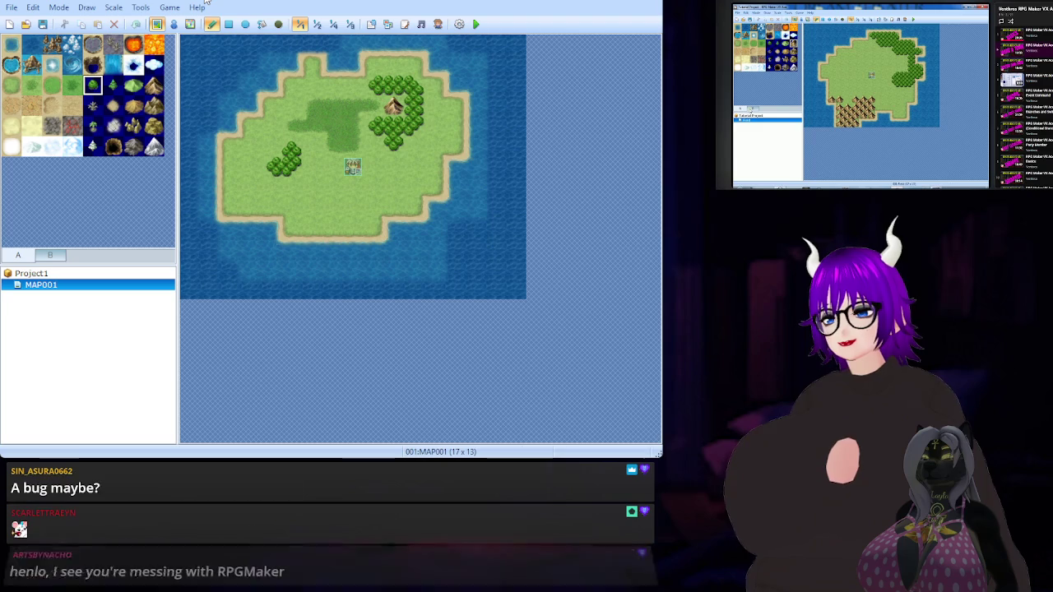
Switch the tile palette to the B set of towns, buildings and mountains
{"action": "left_click", "coordinate": [51, 257]}
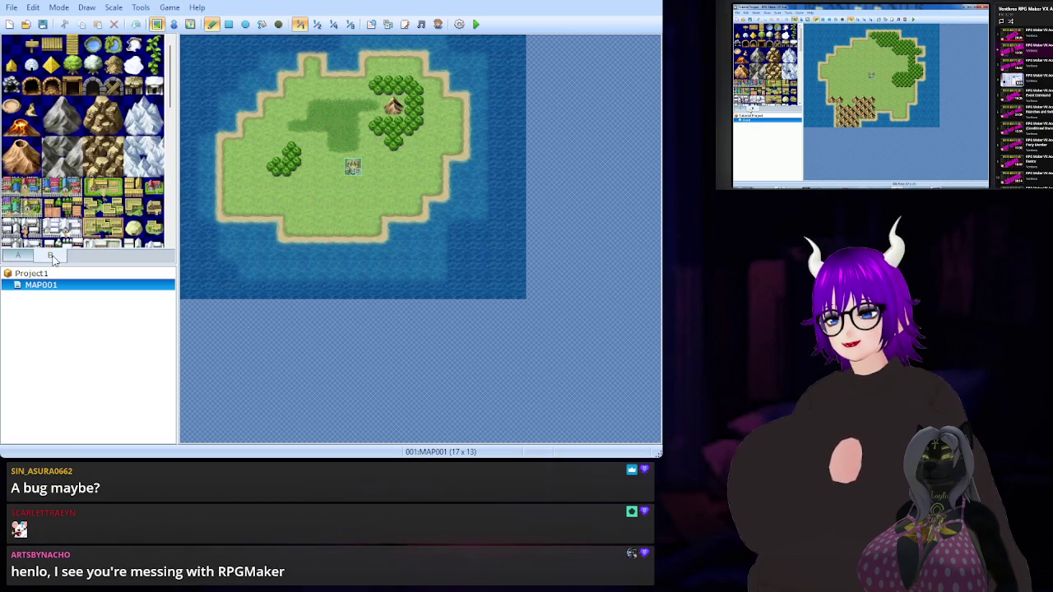
Place village tiles below the event tile and undo the extra ones
{"action": "scroll", "coordinate": [74, 120], "scroll_direction": "down", "scroll_amount": 5}
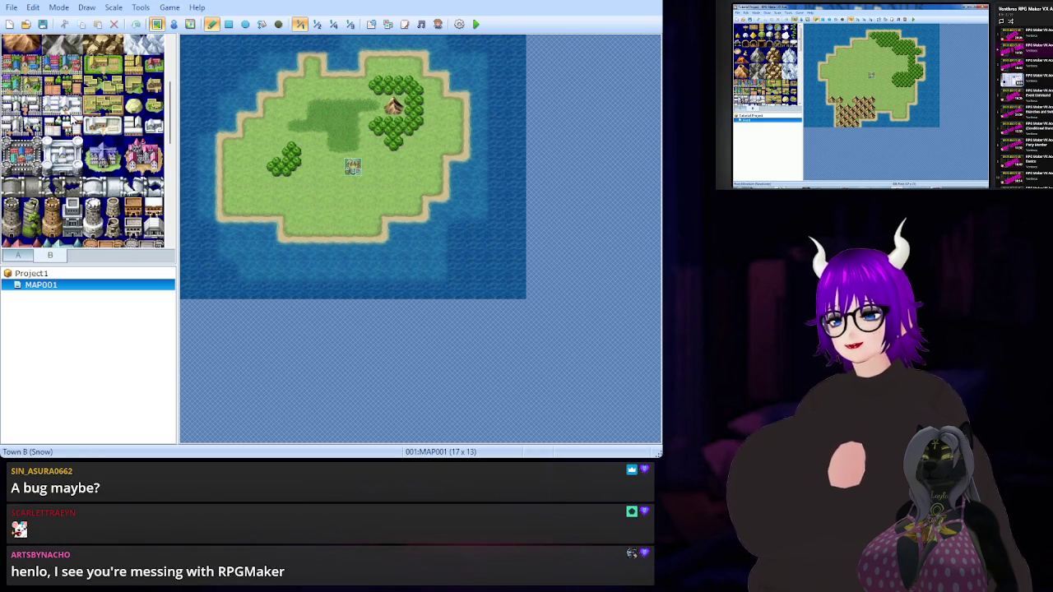
{"action": "scroll", "coordinate": [74, 115], "scroll_direction": "down", "scroll_amount": 10}
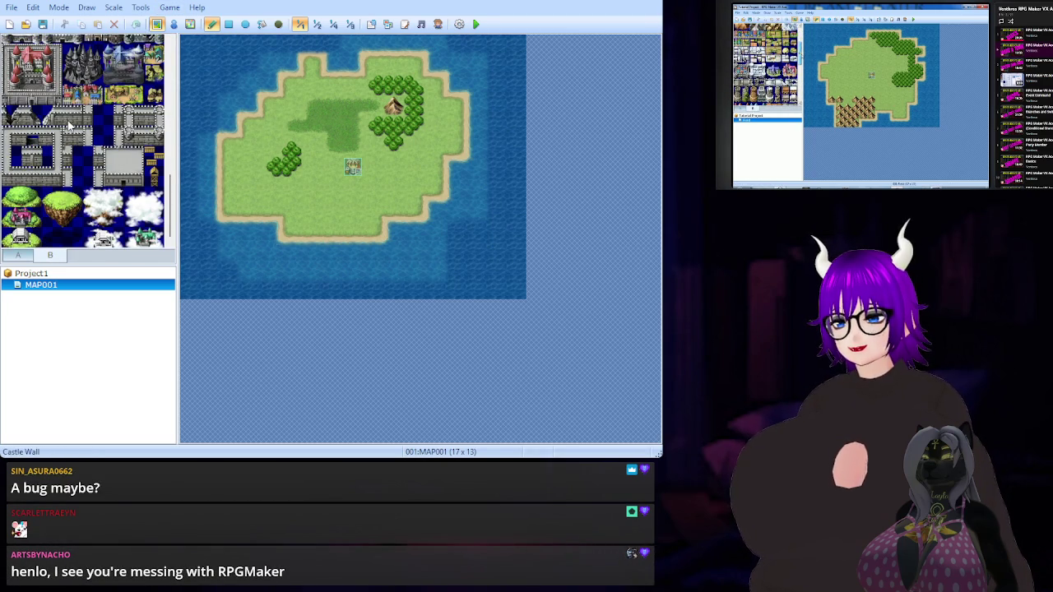
{"action": "scroll", "coordinate": [70, 130], "scroll_direction": "down", "scroll_amount": 3}
{"action": "scroll", "coordinate": [70, 130], "scroll_direction": "up", "scroll_amount": 1}
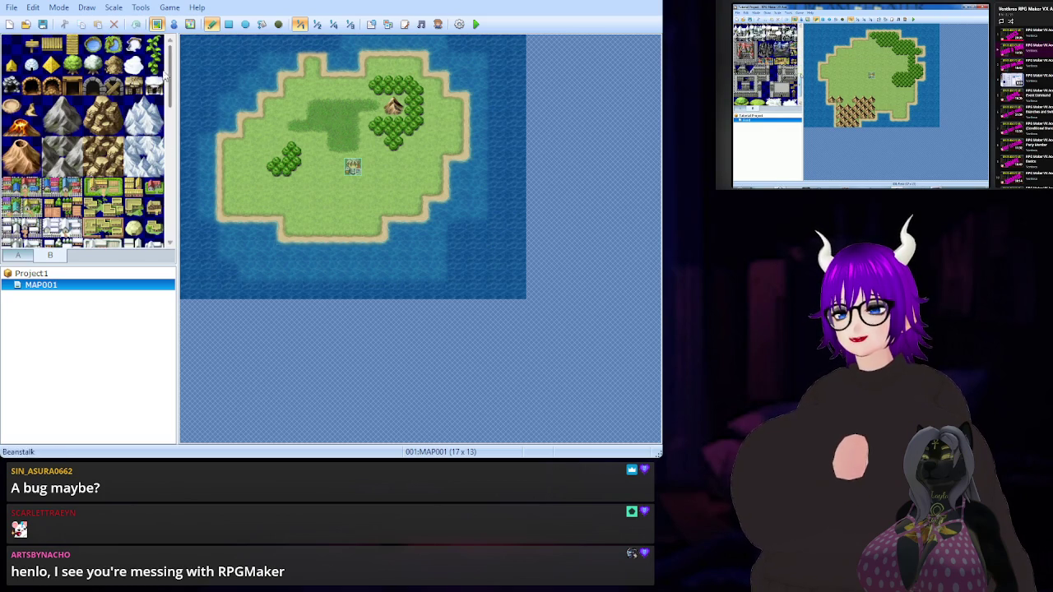
{"action": "scroll", "coordinate": [144, 125], "scroll_direction": "down", "scroll_amount": 3}
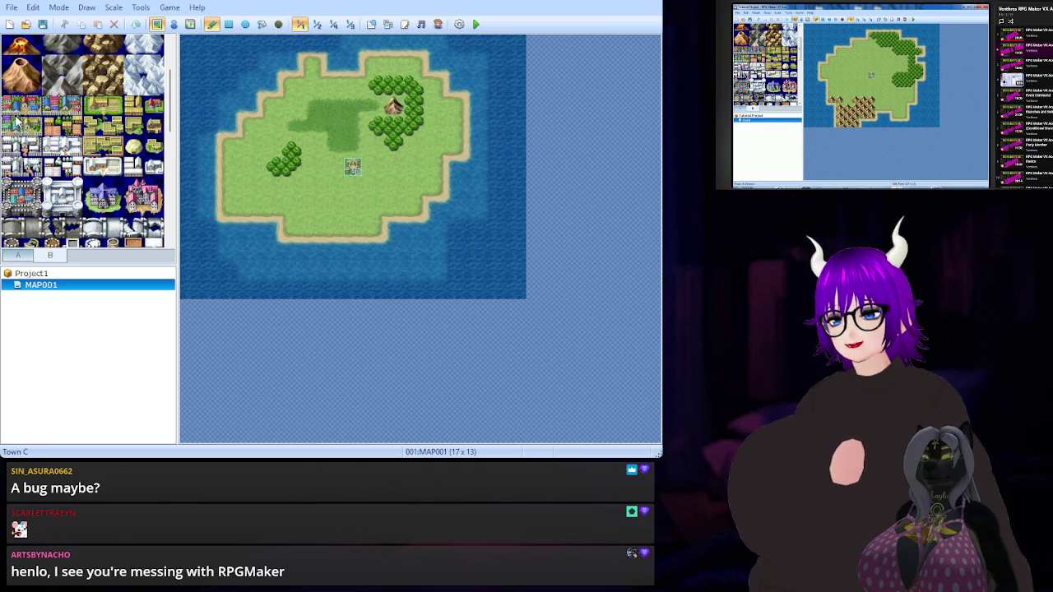
{"action": "left_click", "coordinate": [113, 107]}
{"action": "left_click", "coordinate": [325, 190]}
{"action": "left_click", "coordinate": [316, 192]}
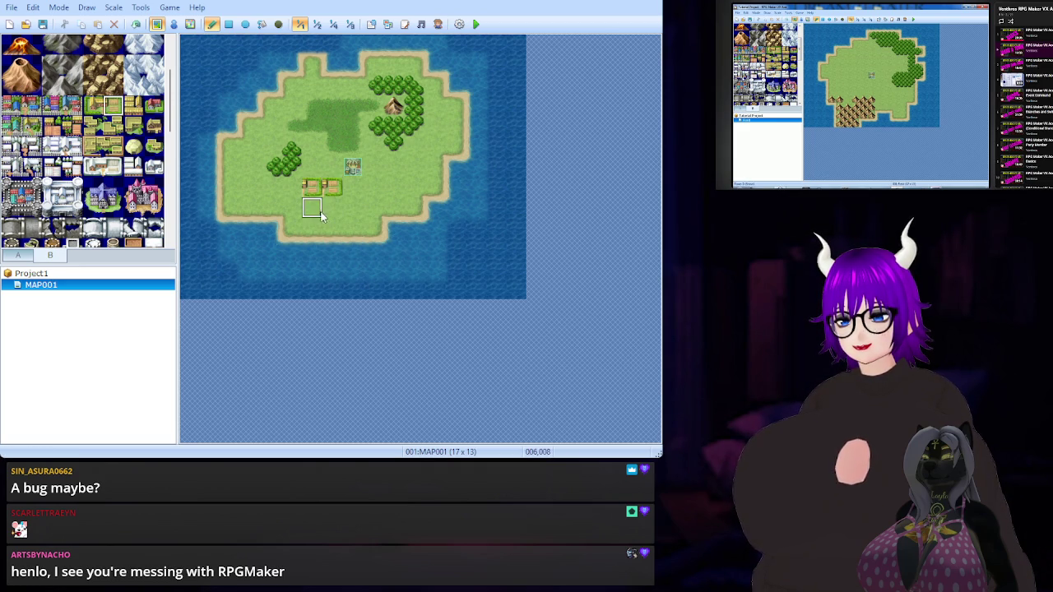
{"action": "left_click", "coordinate": [312, 169]}
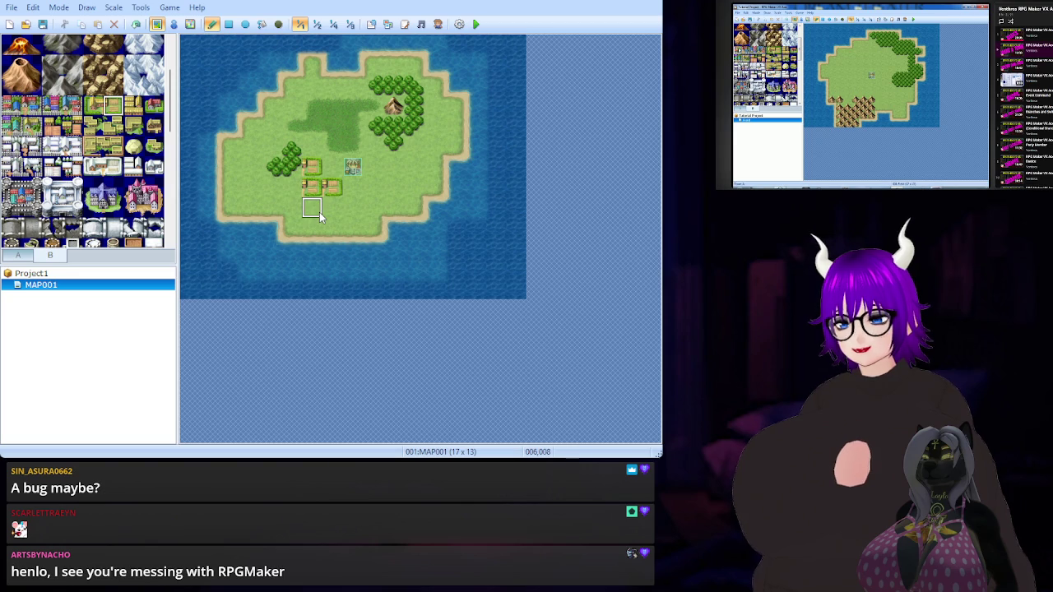
{"action": "key", "text": "ctrl+z"}
{"action": "key", "text": "ctrl+z"}
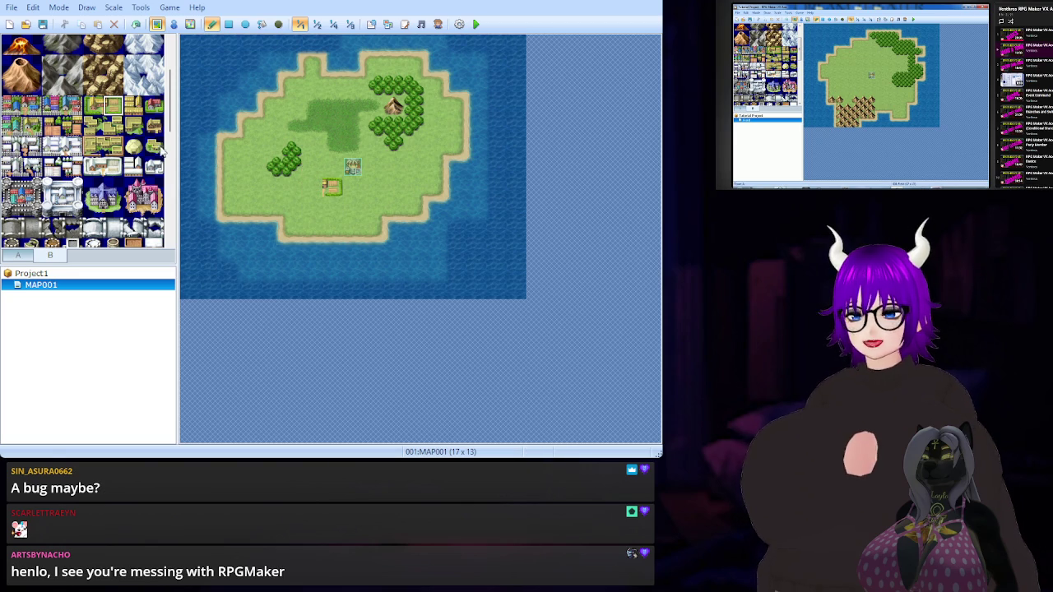
Place a different village tile, then a Village B wooden house beneath it
{"action": "left_click", "coordinate": [93, 106]}
{"action": "left_click", "coordinate": [311, 190]}
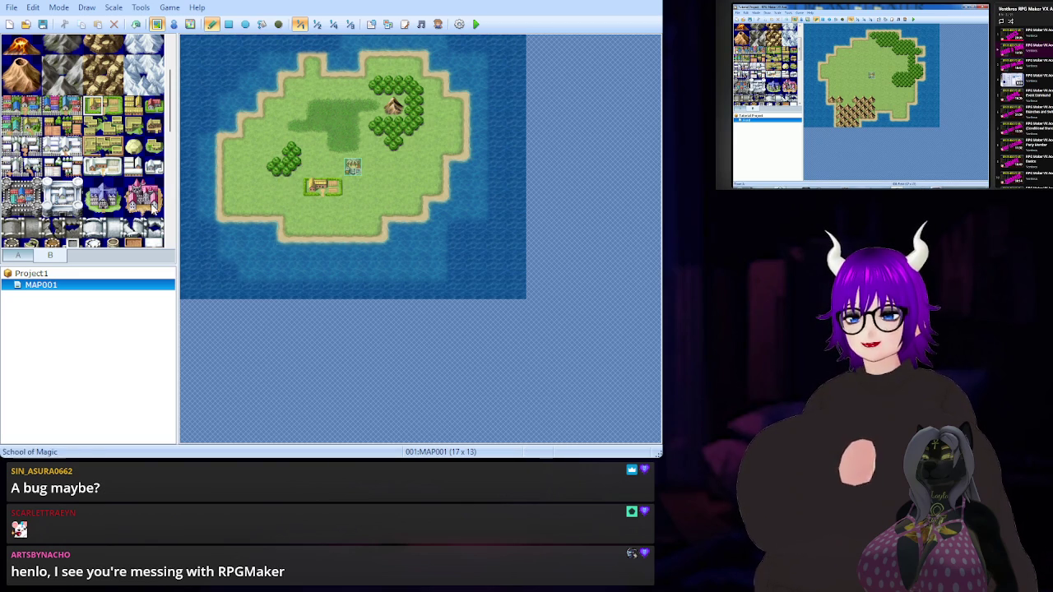
{"action": "left_click", "coordinate": [139, 111]}
{"action": "left_click", "coordinate": [312, 209]}
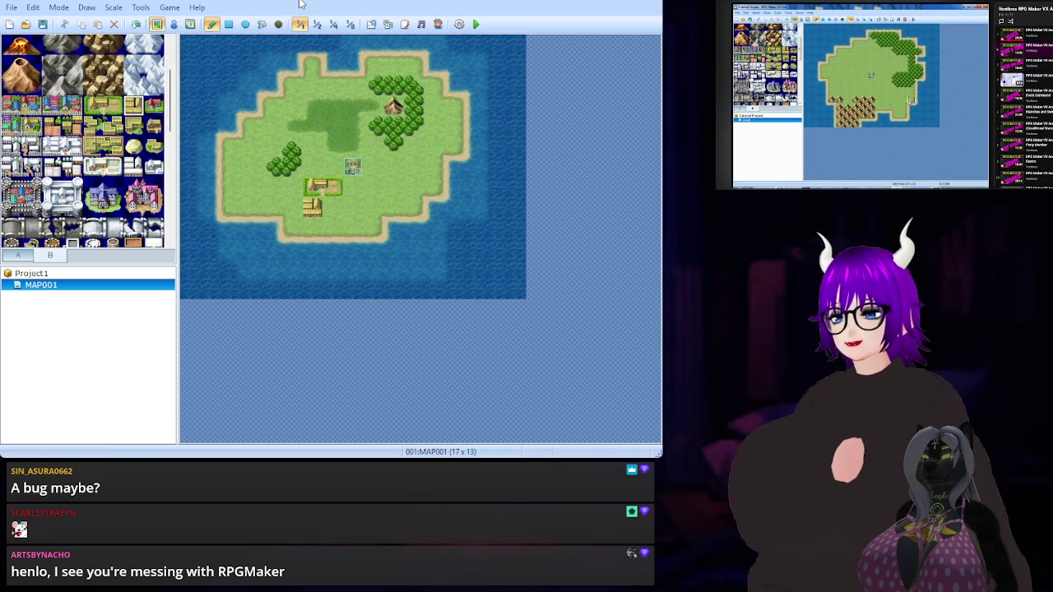
{"action": "left_click", "coordinate": [27, 258]}
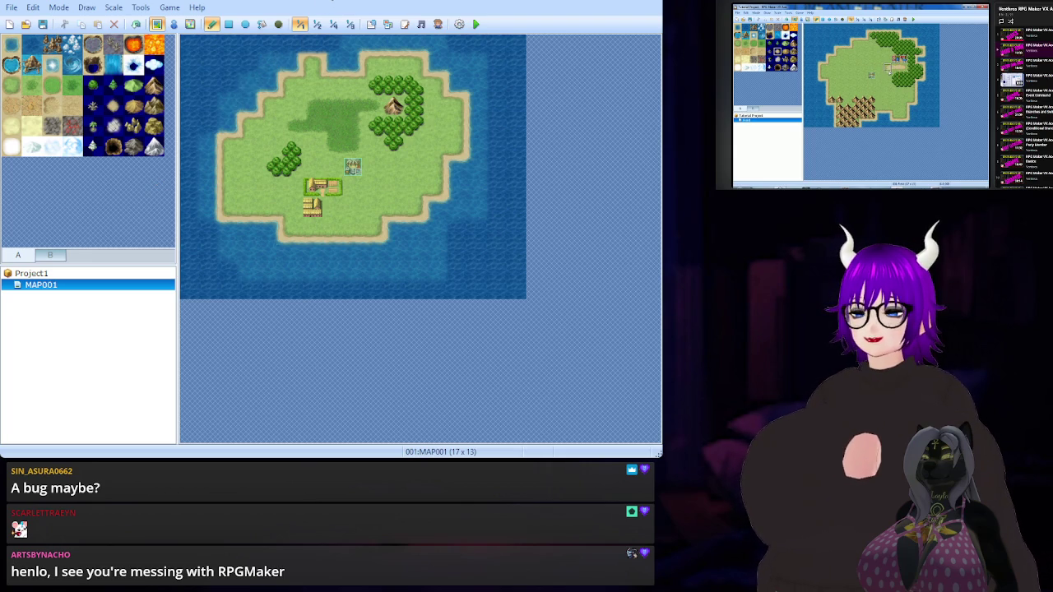
Paint a dirt road from the village past the event up to the hut, then add new map MAP002
{"action": "left_click", "coordinate": [107, 107]}
{"action": "mouse_move", "coordinate": [336, 211]}
{"action": "left_mouse_down"}
{"action": "mouse_move", "coordinate": [352, 211]}
{"action": "mouse_move", "coordinate": [352, 185]}
{"action": "left_mouse_up"}
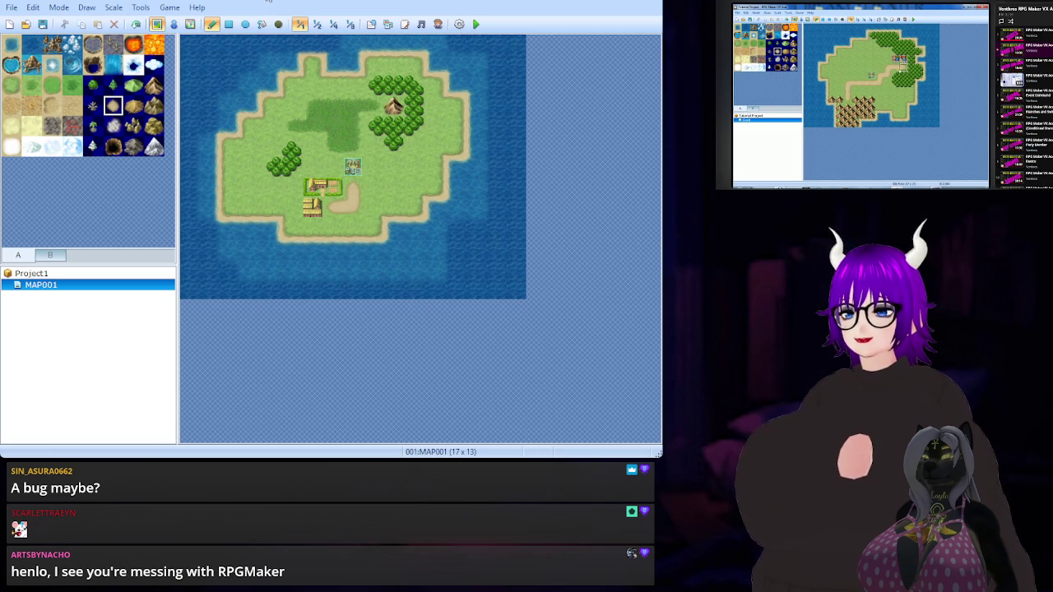
{"action": "left_click", "coordinate": [362, 191]}
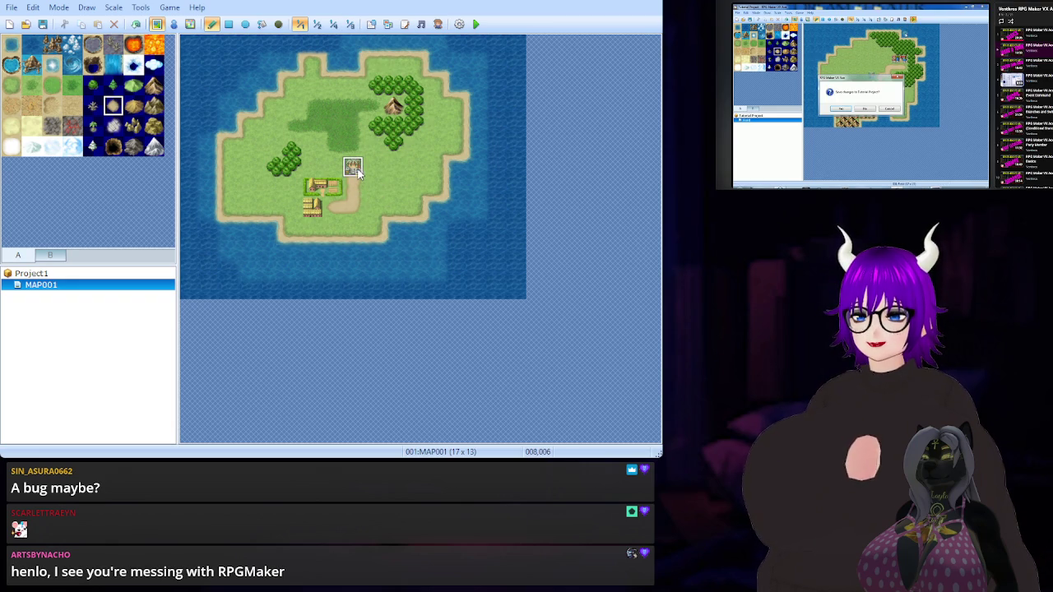
{"action": "left_click", "coordinate": [359, 115]}
{"action": "left_click", "coordinate": [373, 106]}
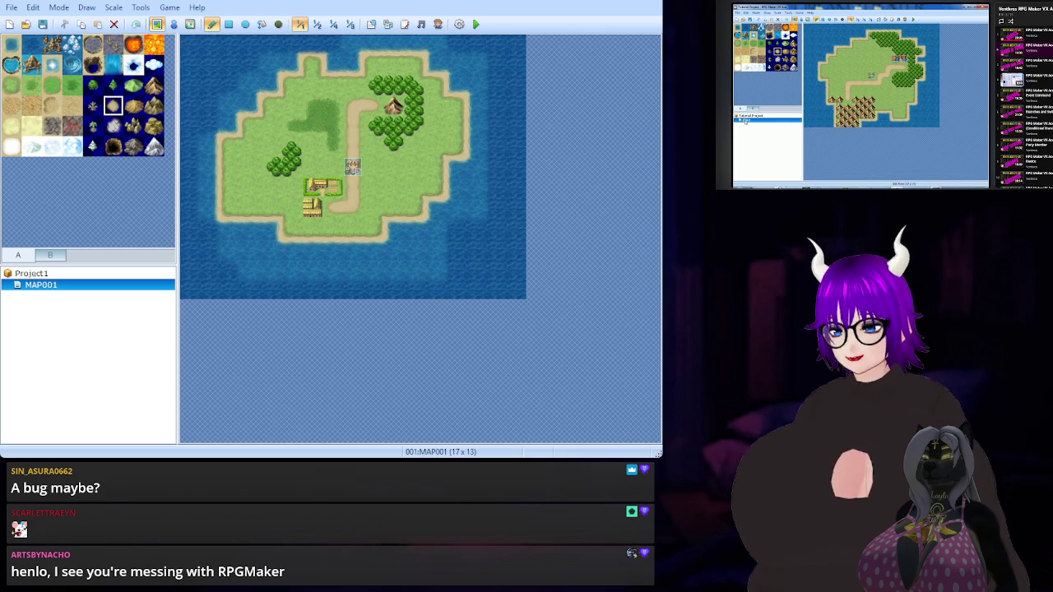
{"action": "key", "text": "Insert"}
{"action": "key", "text": "Return"}
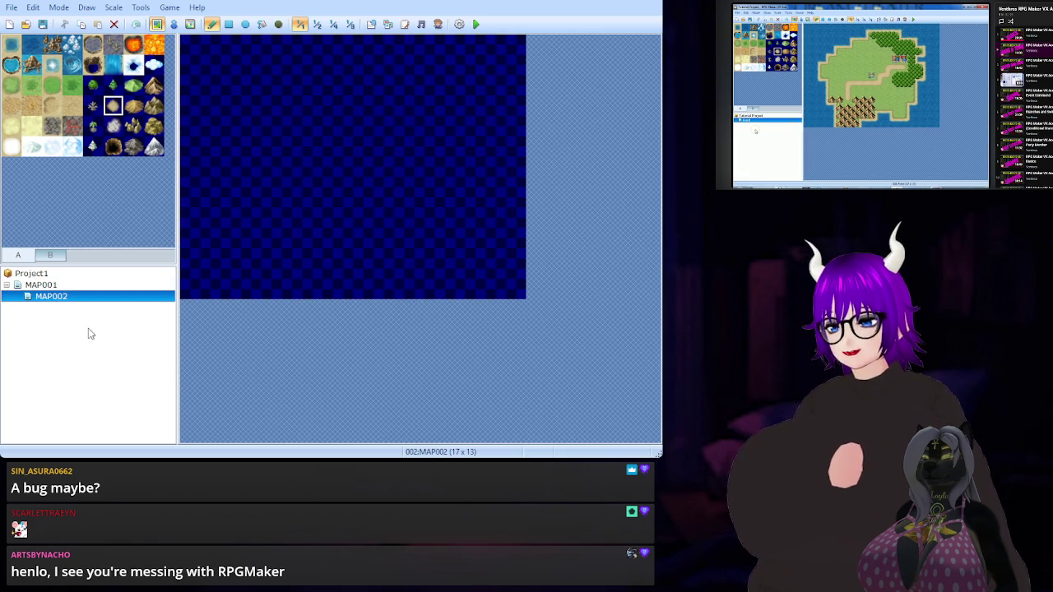
Switch between MAP001 and the new blank MAP002 in the map list, ending on MAP002
{"action": "left_click", "coordinate": [93, 285]}
{"action": "left_click", "coordinate": [95, 297]}
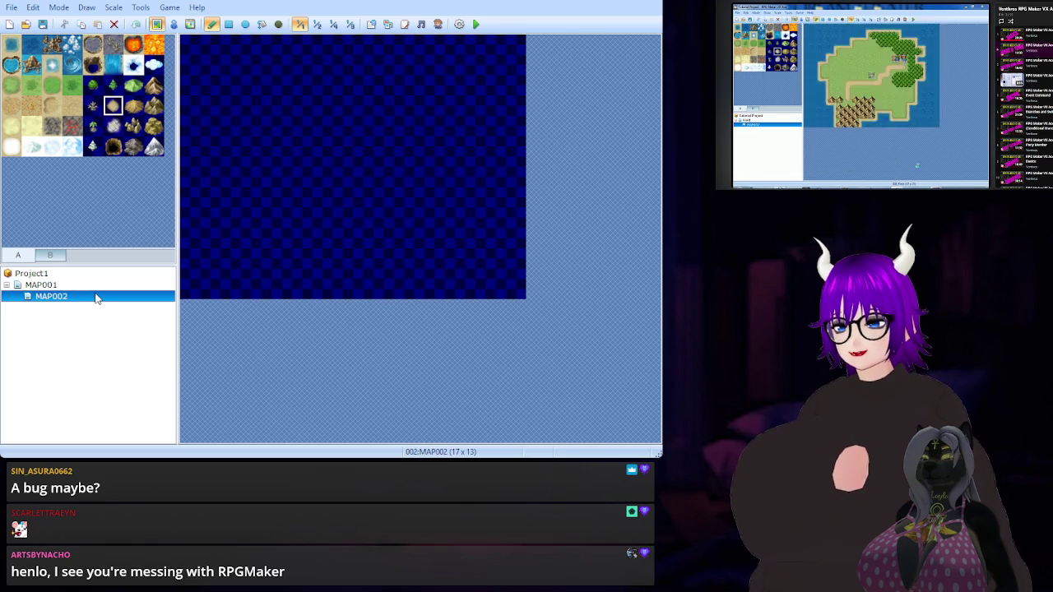
{"action": "left_click", "coordinate": [97, 285]}
{"action": "left_click", "coordinate": [94, 300]}
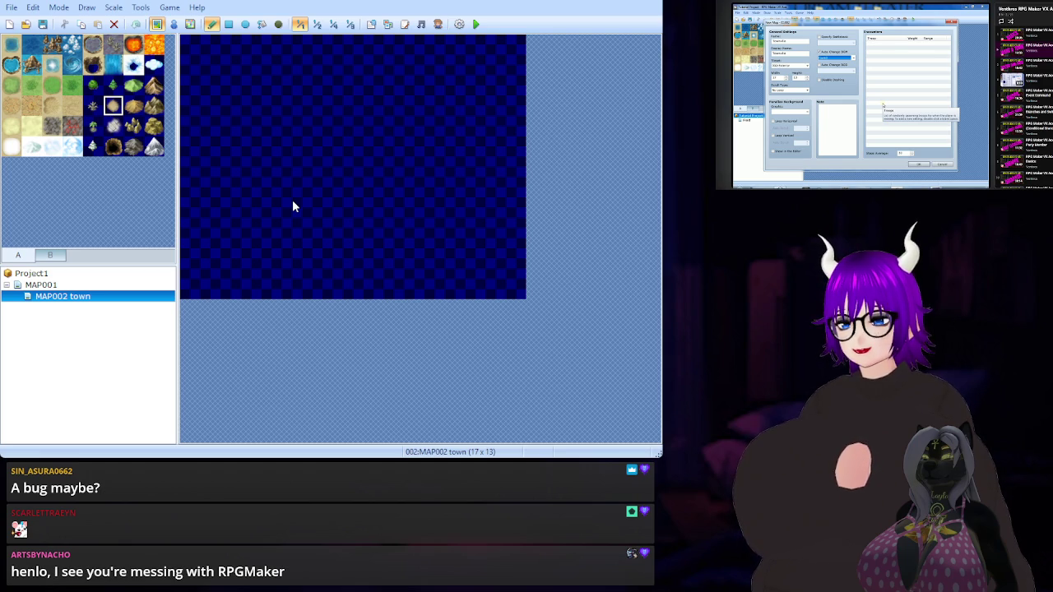
{"action": "left_click", "coordinate": [72, 285]}
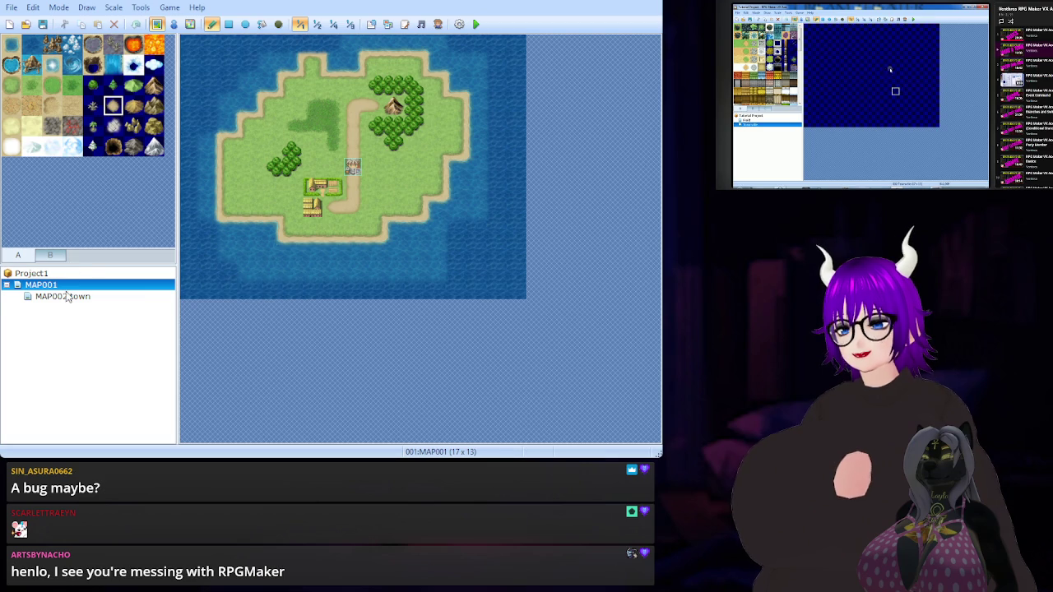
{"action": "left_click", "coordinate": [66, 297]}
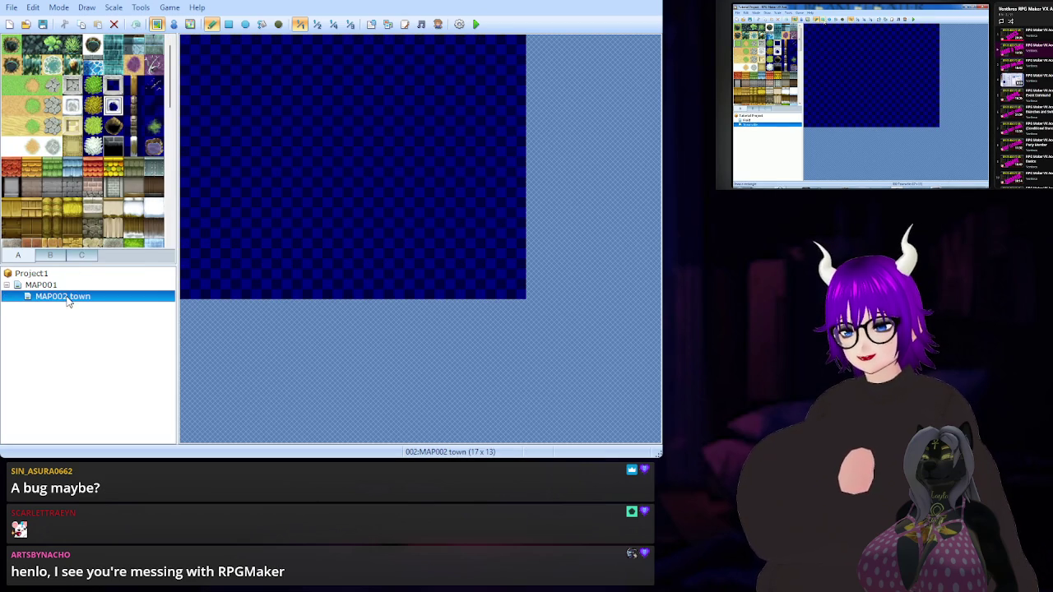
Cover the whole MAP002 town map in grass using the Pencil and Fill tools
{"action": "left_click", "coordinate": [271, 61]}
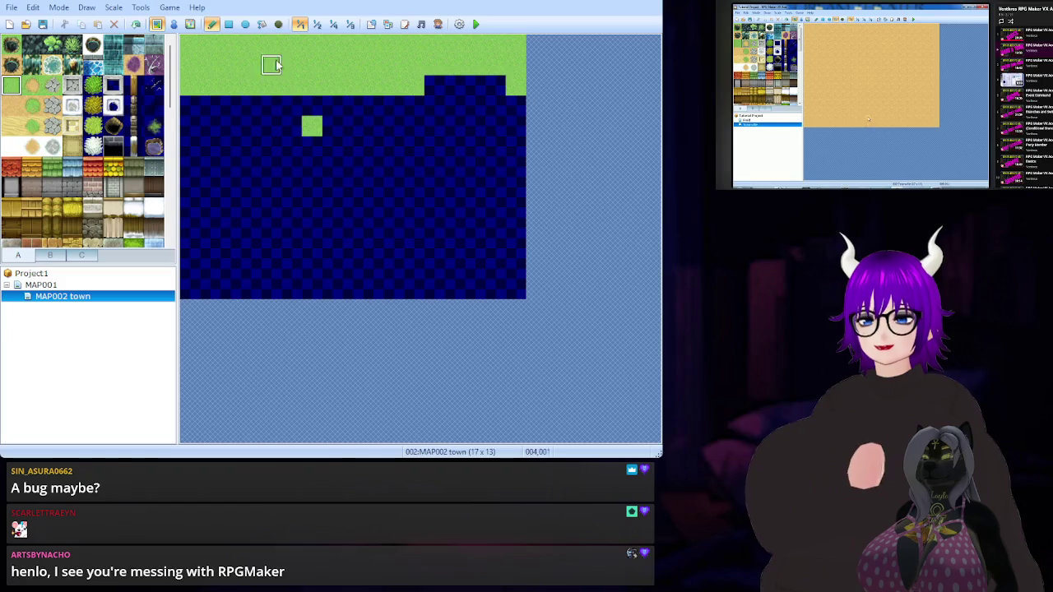
{"action": "left_click", "coordinate": [264, 25]}
{"action": "left_click", "coordinate": [271, 167]}
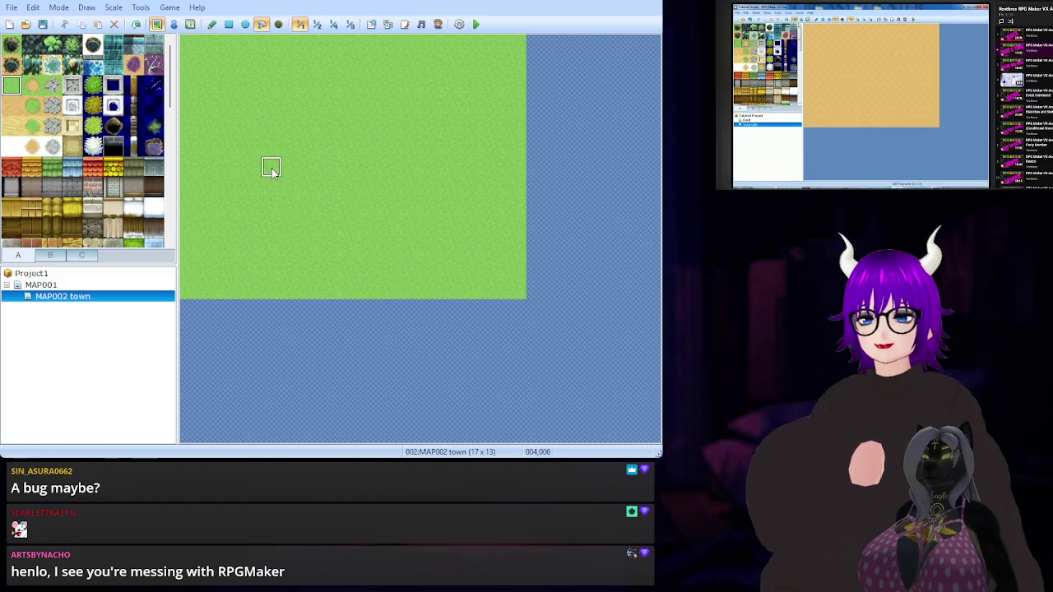
{"action": "left_click", "coordinate": [213, 25]}
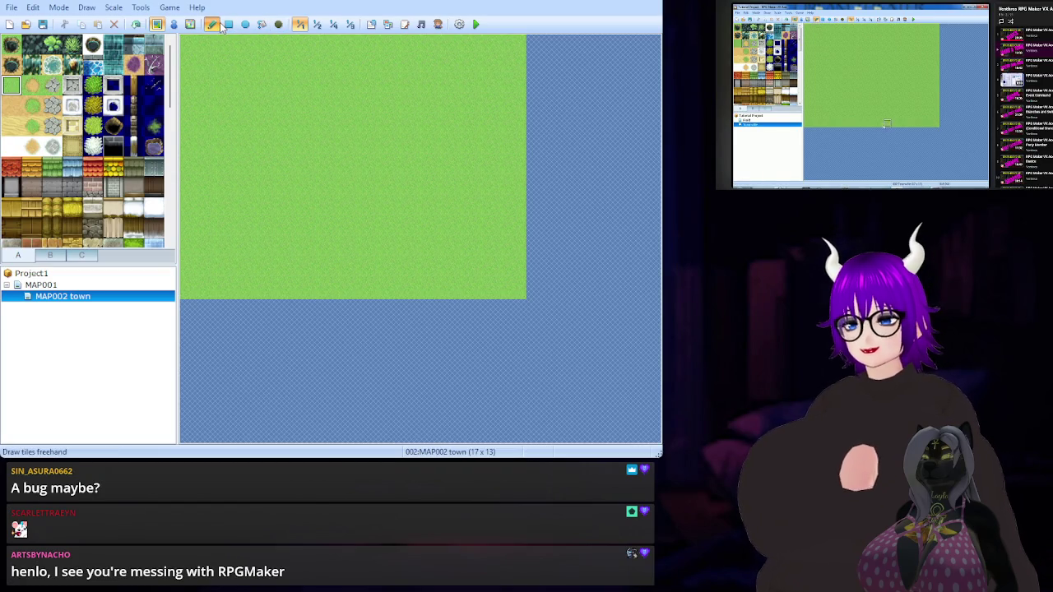
Paint a row of Roof (Wood) tiles near the top left of the town map
{"action": "left_click", "coordinate": [33, 86]}
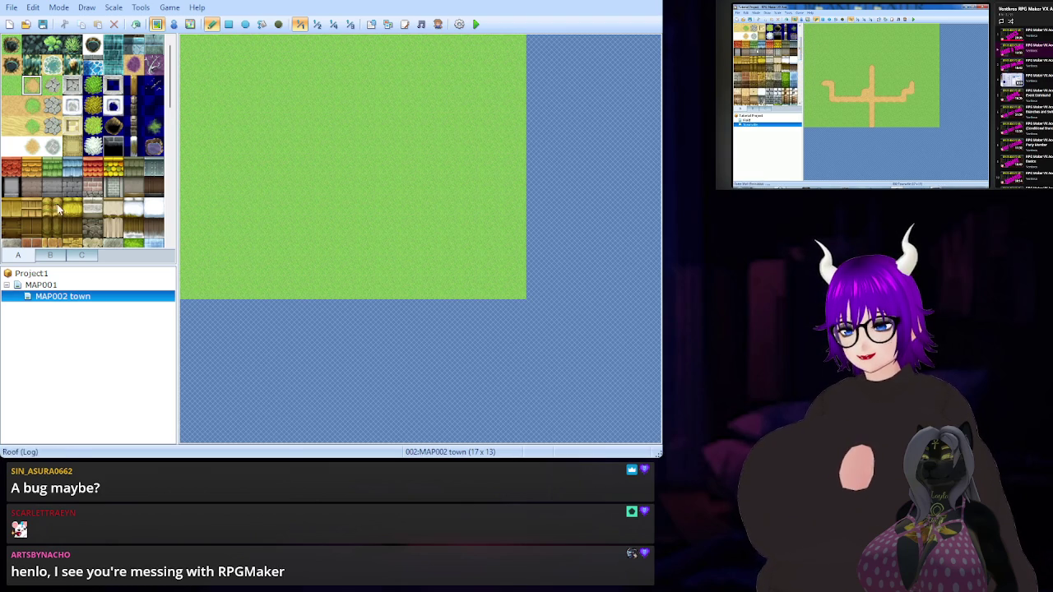
{"action": "scroll", "coordinate": [71, 183], "scroll_direction": "down", "scroll_amount": 2}
{"action": "scroll", "coordinate": [71, 183], "scroll_direction": "down", "scroll_amount": 3}
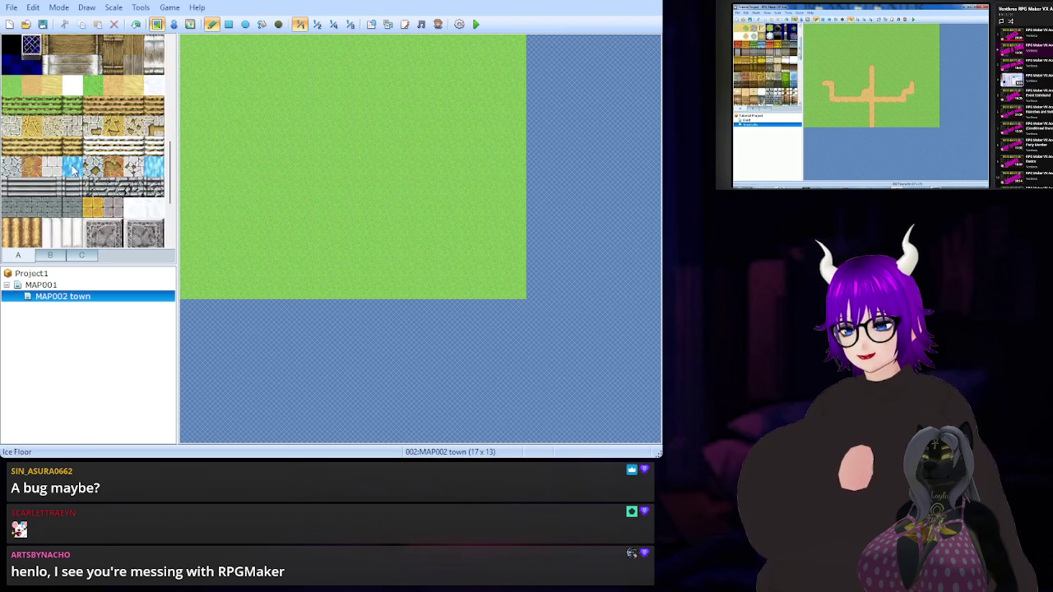
{"action": "scroll", "coordinate": [73, 168], "scroll_direction": "up", "scroll_amount": 3}
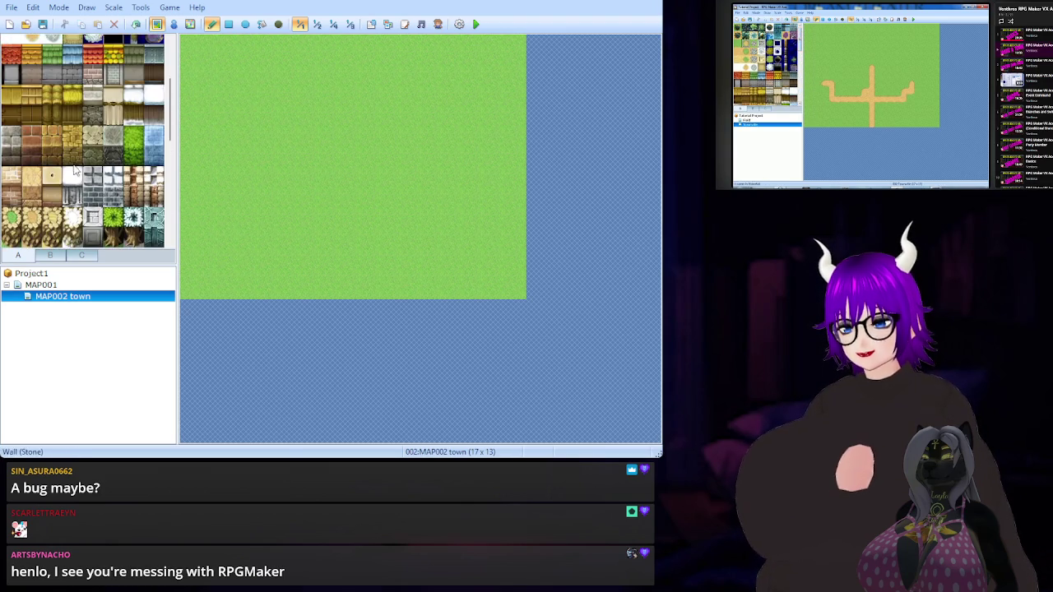
{"action": "scroll", "coordinate": [74, 171], "scroll_direction": "up", "scroll_amount": 2}
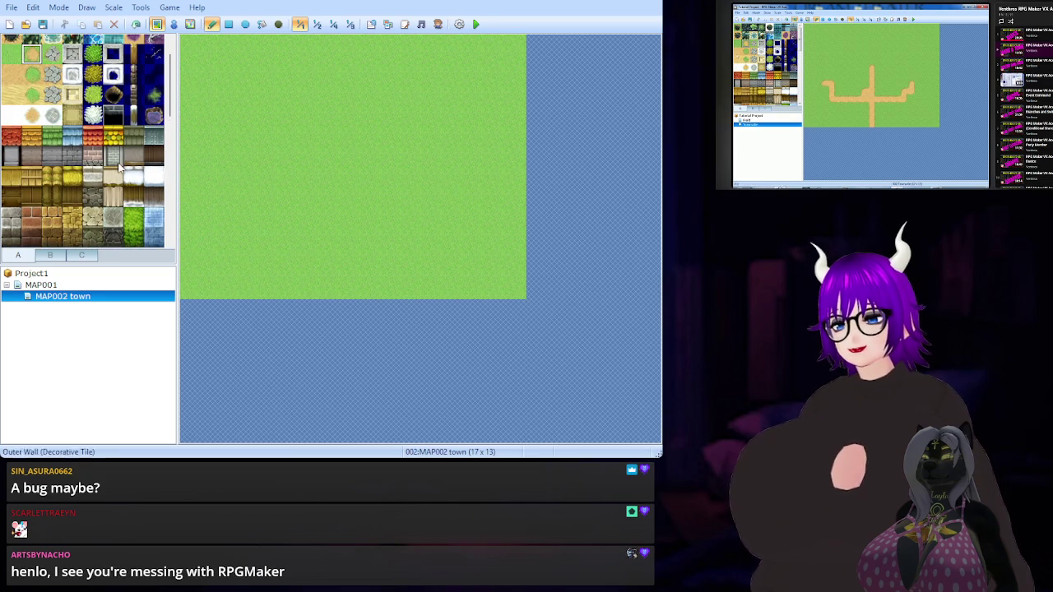
{"action": "scroll", "coordinate": [145, 184], "scroll_direction": "up", "scroll_amount": 1}
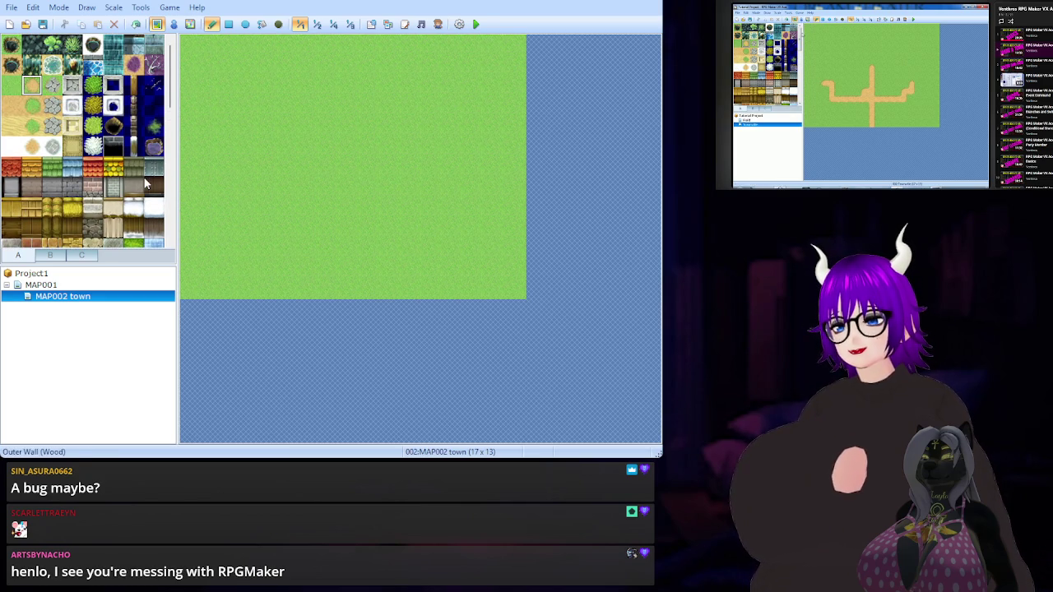
{"action": "scroll", "coordinate": [26, 139], "scroll_direction": "down", "scroll_amount": 1}
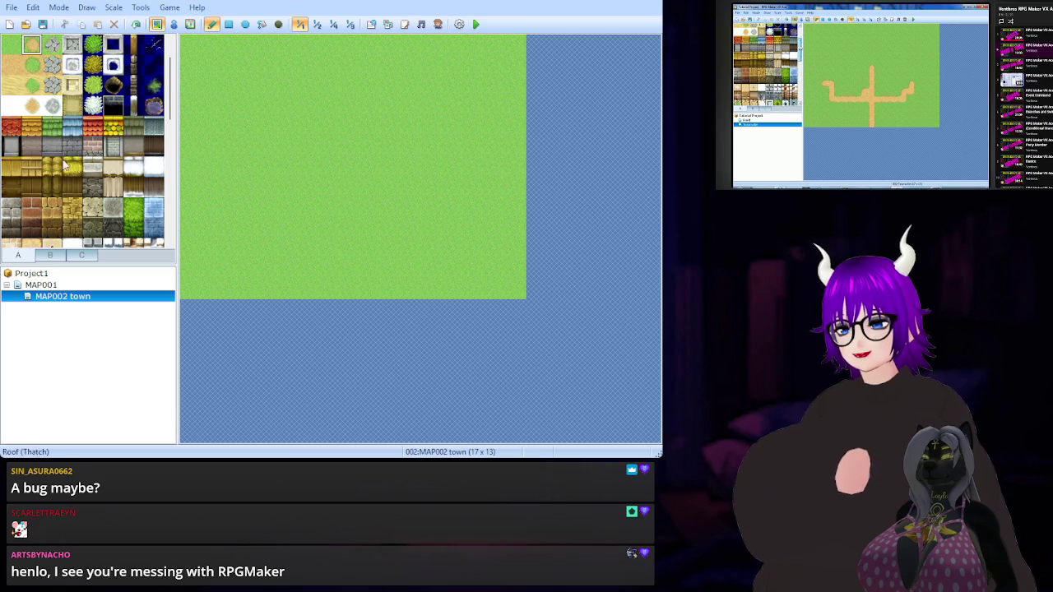
{"action": "left_click", "coordinate": [13, 169]}
{"action": "left_click_drag", "start_coordinate": [229, 106], "coordinate": [351, 106]}
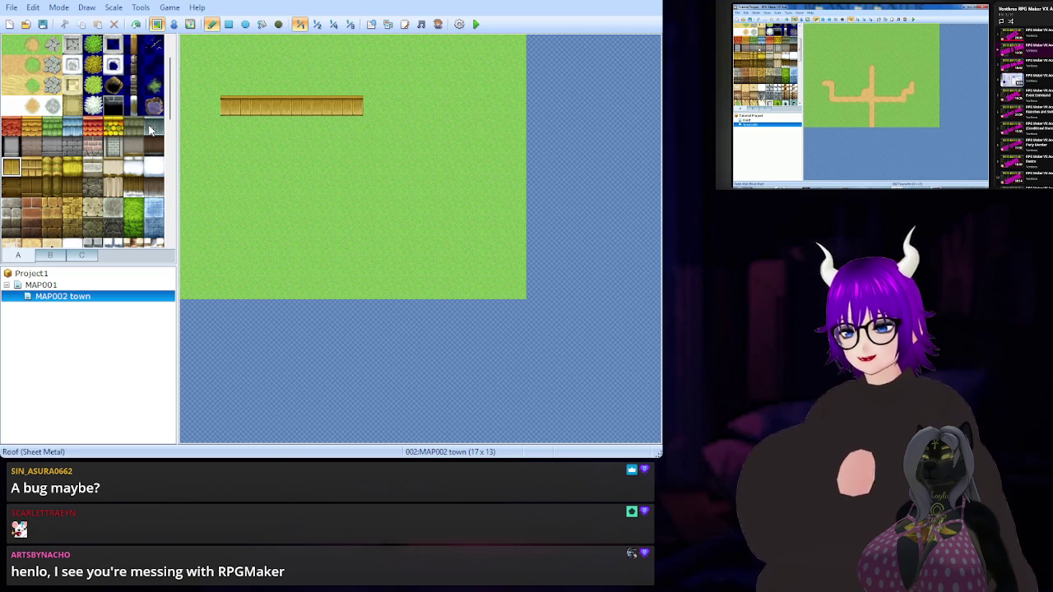
Paint two rows of Roof (Thatch) tiles along the top of the town map
{"action": "left_click", "coordinate": [74, 167]}
{"action": "left_click_drag", "start_coordinate": [231, 86], "coordinate": [355, 89]}
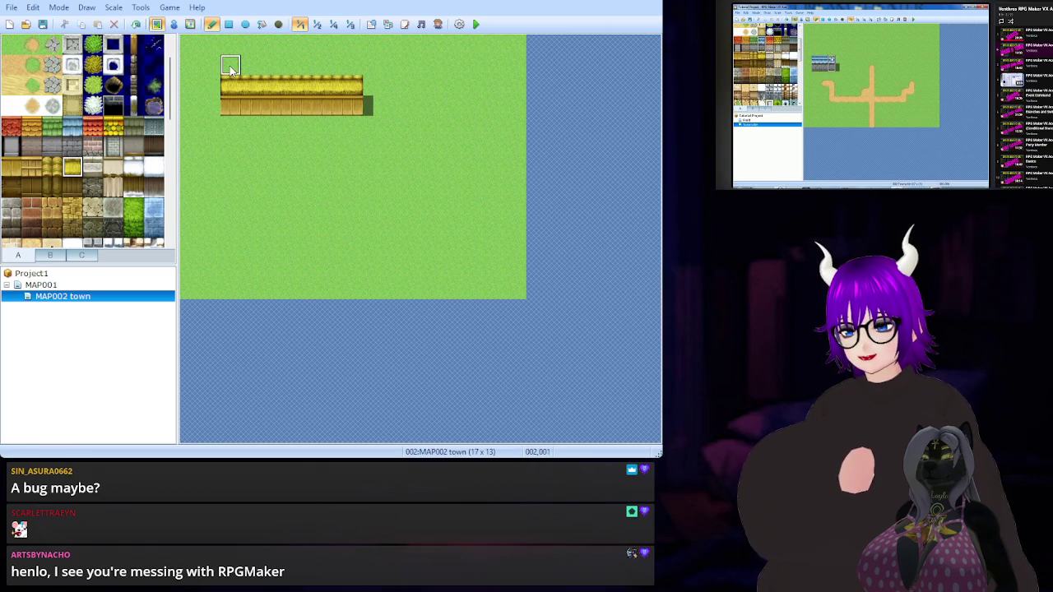
{"action": "left_click_drag", "start_coordinate": [230, 69], "coordinate": [350, 70]}
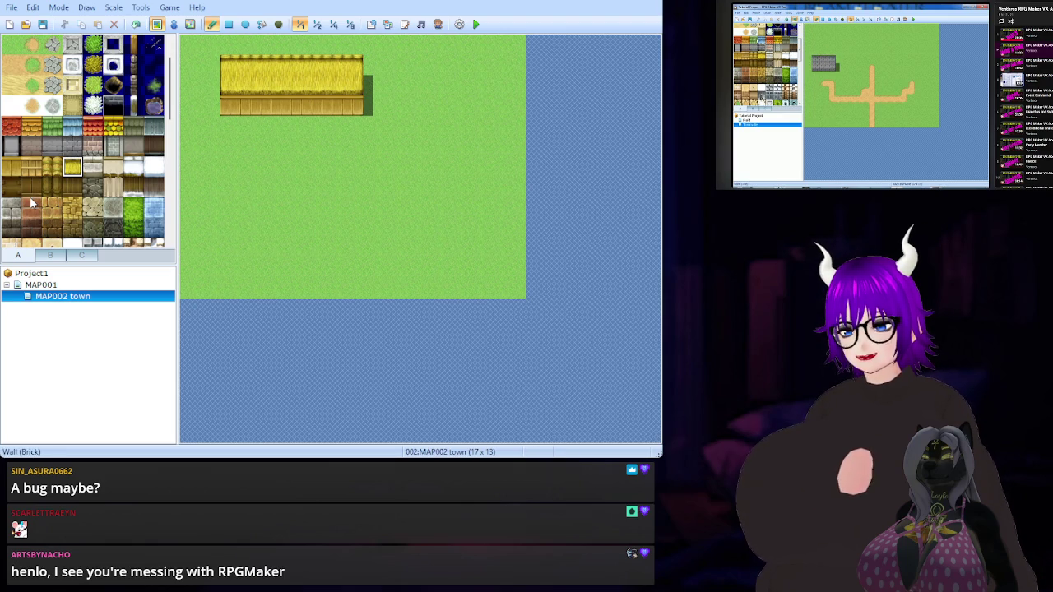
After a glance at MAP001, run the thatched roof down the town map's left edge
{"action": "scroll", "coordinate": [121, 76], "scroll_direction": "down", "scroll_amount": 8}
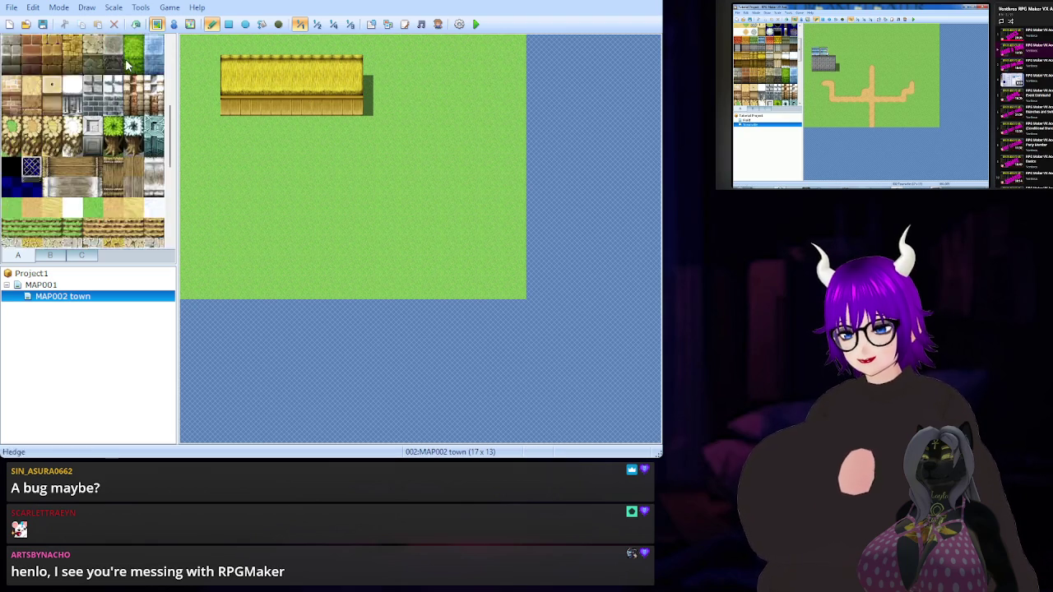
{"action": "scroll", "coordinate": [121, 76], "scroll_direction": "up", "scroll_amount": 10}
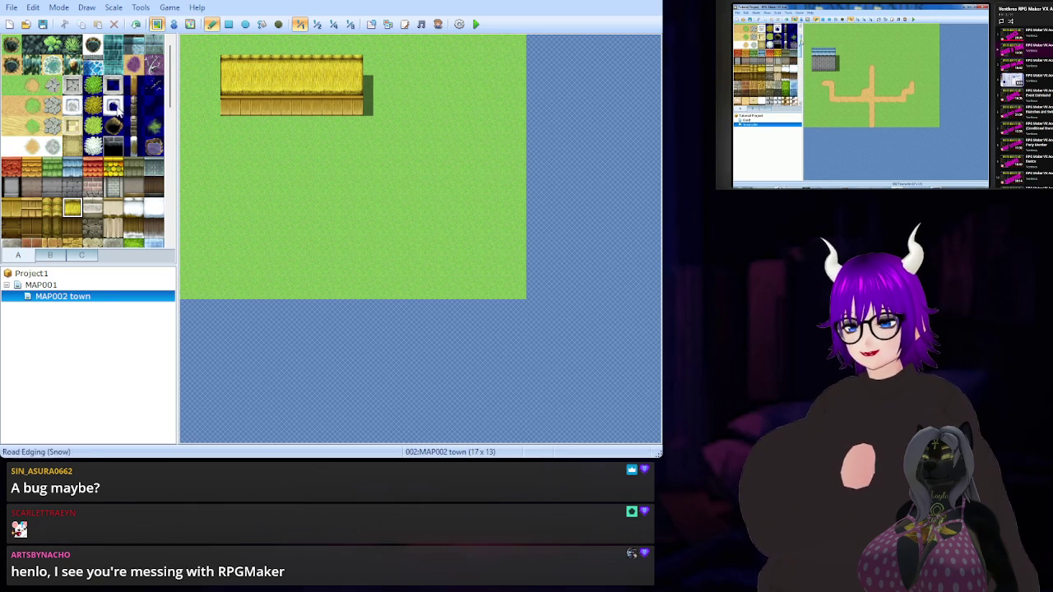
{"action": "left_click", "coordinate": [39, 285]}
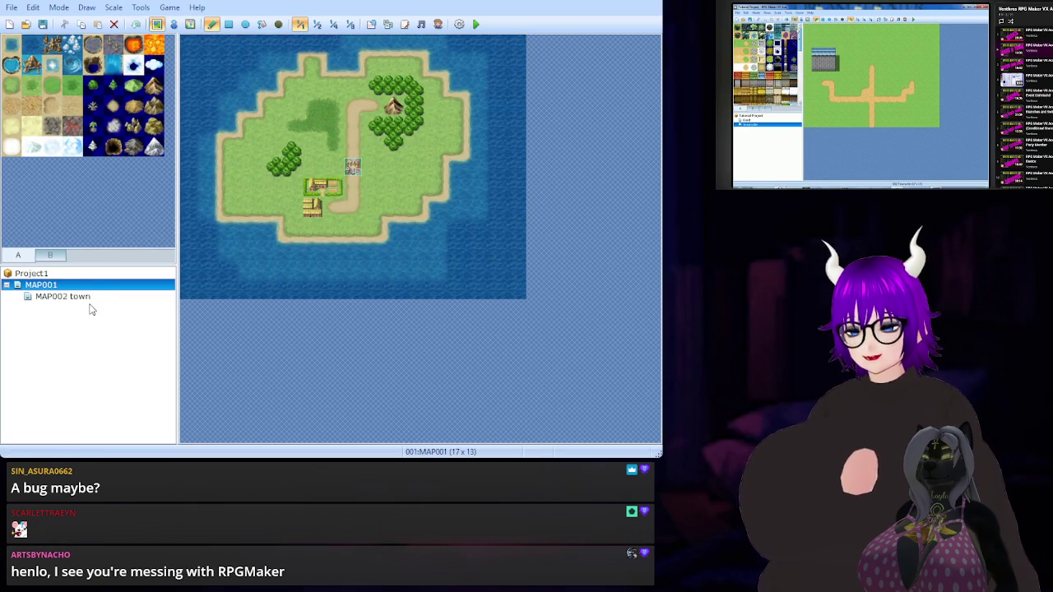
{"action": "left_click", "coordinate": [89, 299]}
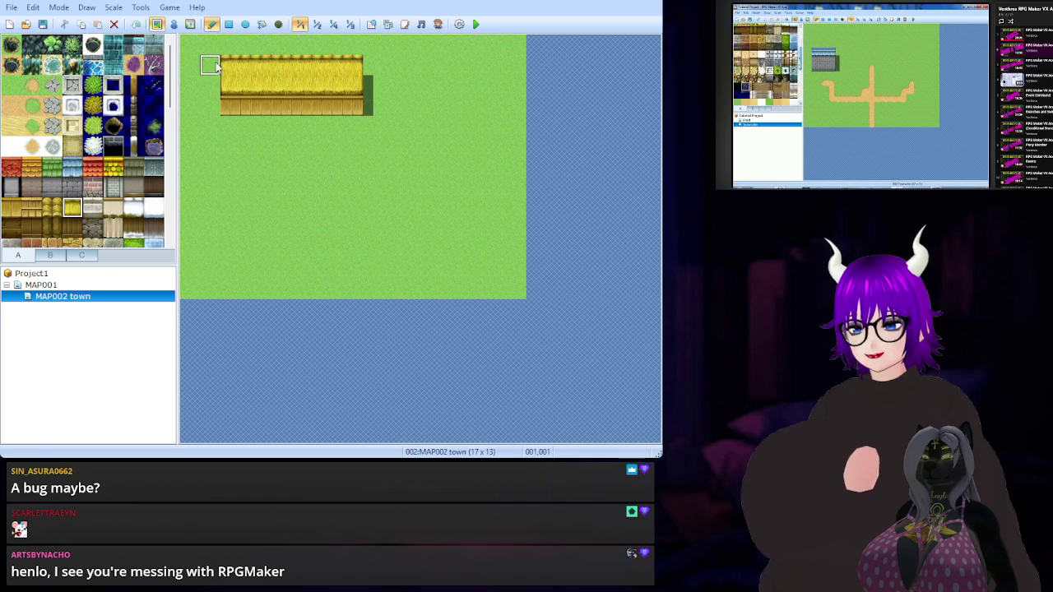
{"action": "mouse_move", "coordinate": [212, 66]}
{"action": "left_mouse_down"}
{"action": "mouse_move", "coordinate": [212, 272]}
{"action": "mouse_move", "coordinate": [190, 271]}
{"action": "mouse_move", "coordinate": [186, 72]}
{"action": "left_mouse_up"}
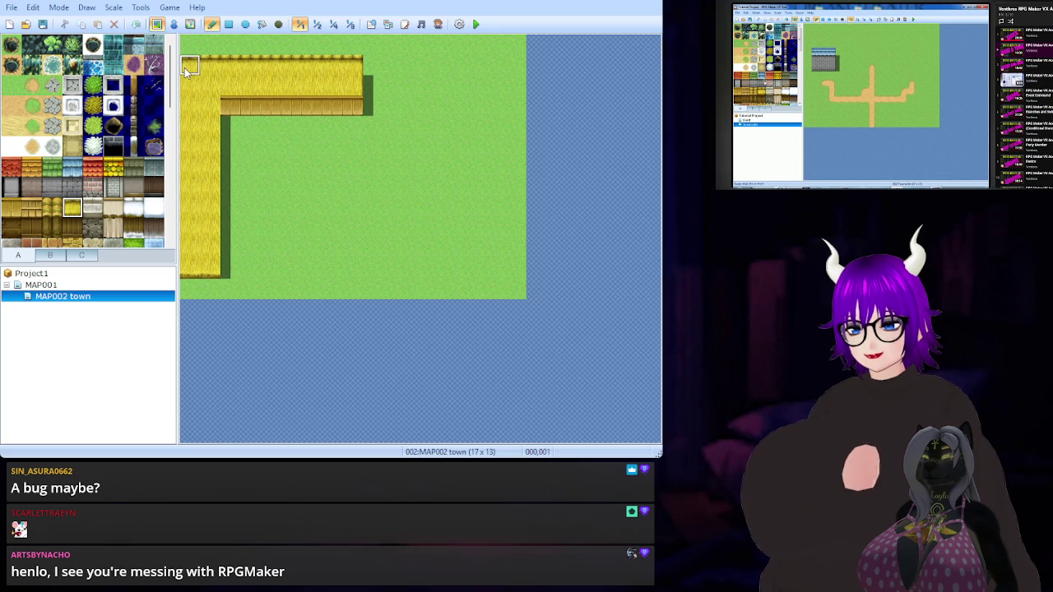
Paint wooden wall tiles in a column under the left roof arm and a row under the top arm
{"action": "left_click", "coordinate": [31, 210]}
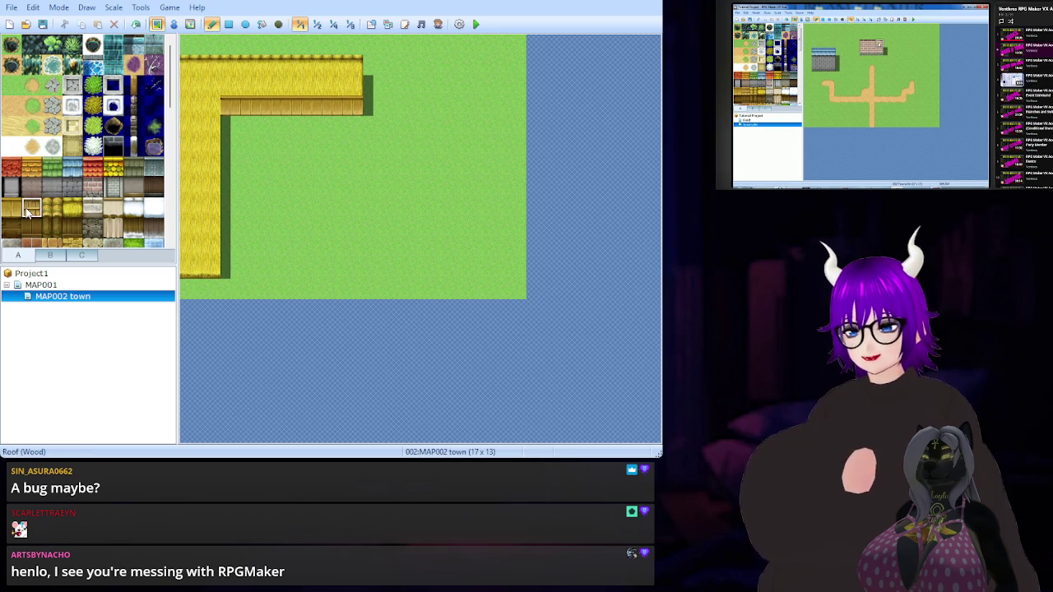
{"action": "mouse_move", "coordinate": [207, 288]}
{"action": "left_mouse_down"}
{"action": "mouse_move", "coordinate": [188, 289]}
{"action": "mouse_move", "coordinate": [231, 276]}
{"action": "mouse_move", "coordinate": [230, 128]}
{"action": "left_mouse_up"}
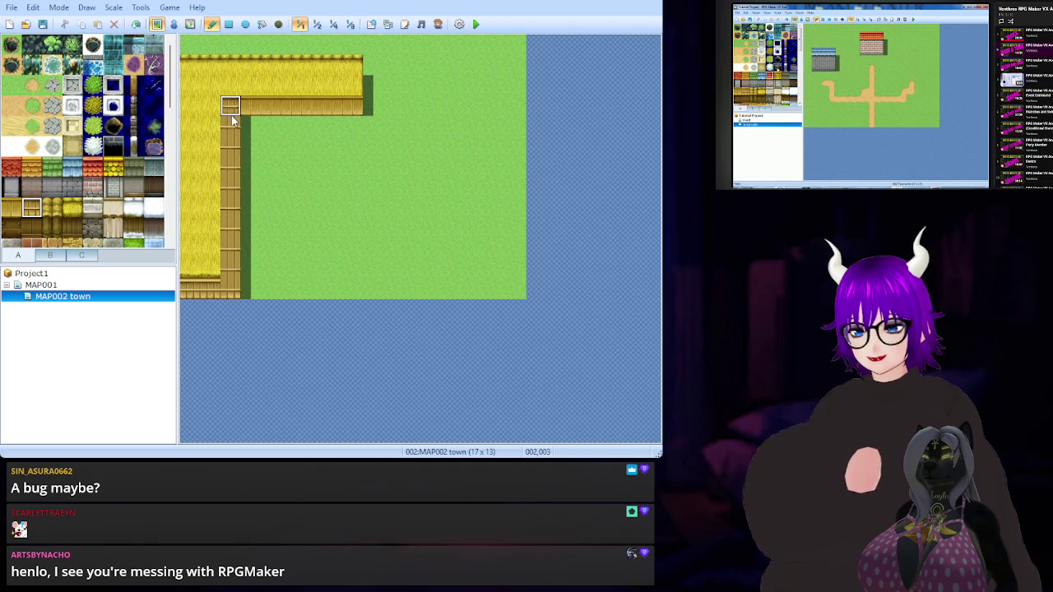
{"action": "key", "text": "ctrl+z"}
{"action": "key", "text": "ctrl+z"}
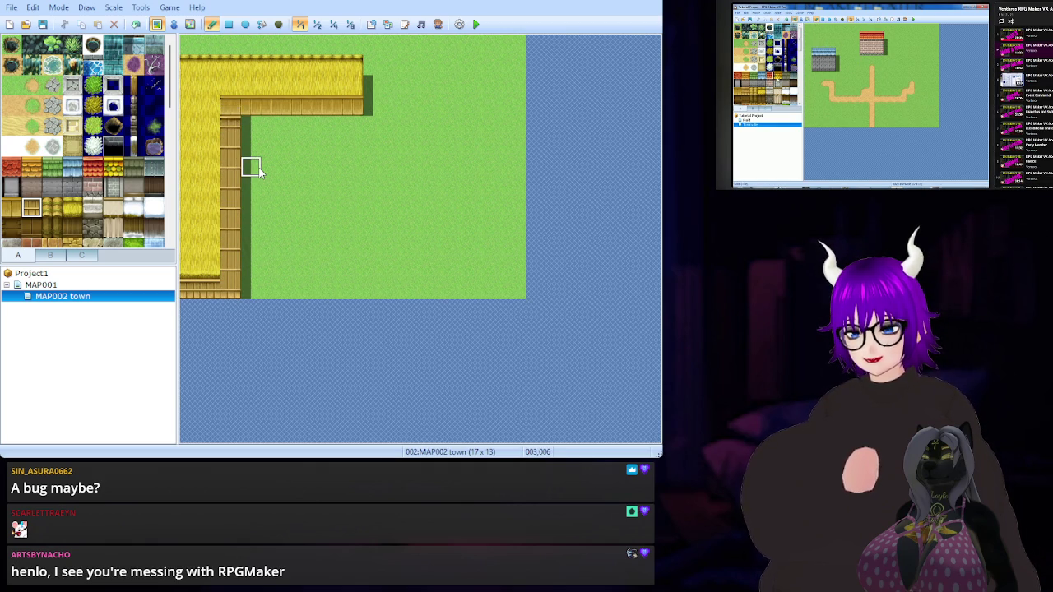
{"action": "left_click", "coordinate": [10, 208]}
{"action": "left_click_drag", "start_coordinate": [232, 287], "coordinate": [230, 120]}
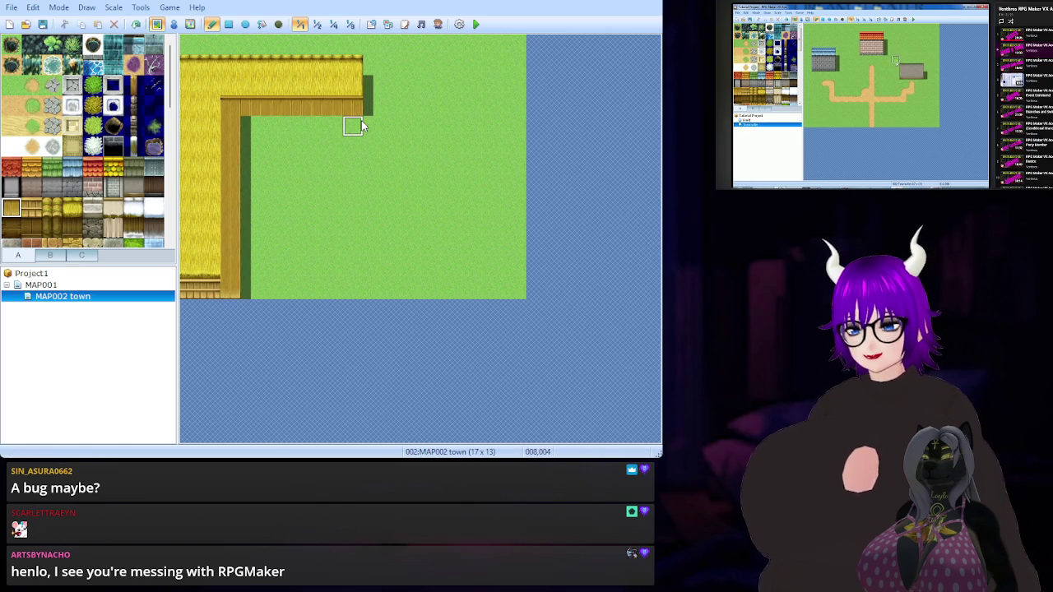
{"action": "left_click_drag", "start_coordinate": [359, 122], "coordinate": [246, 125]}
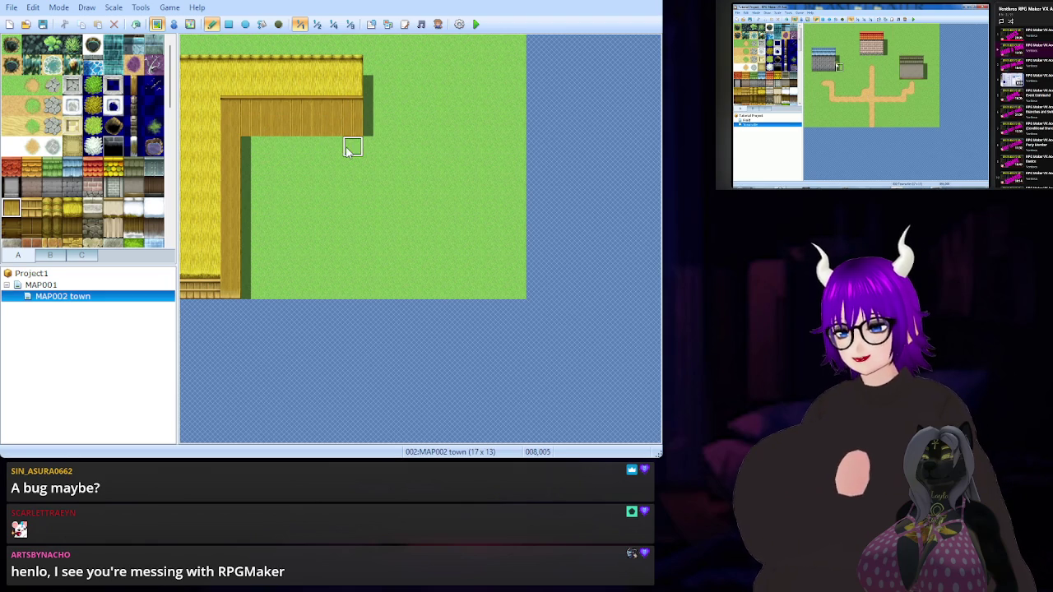
Extend the top thatched roof arm further to the right
{"action": "scroll", "coordinate": [48, 168], "scroll_direction": "down", "scroll_amount": 2}
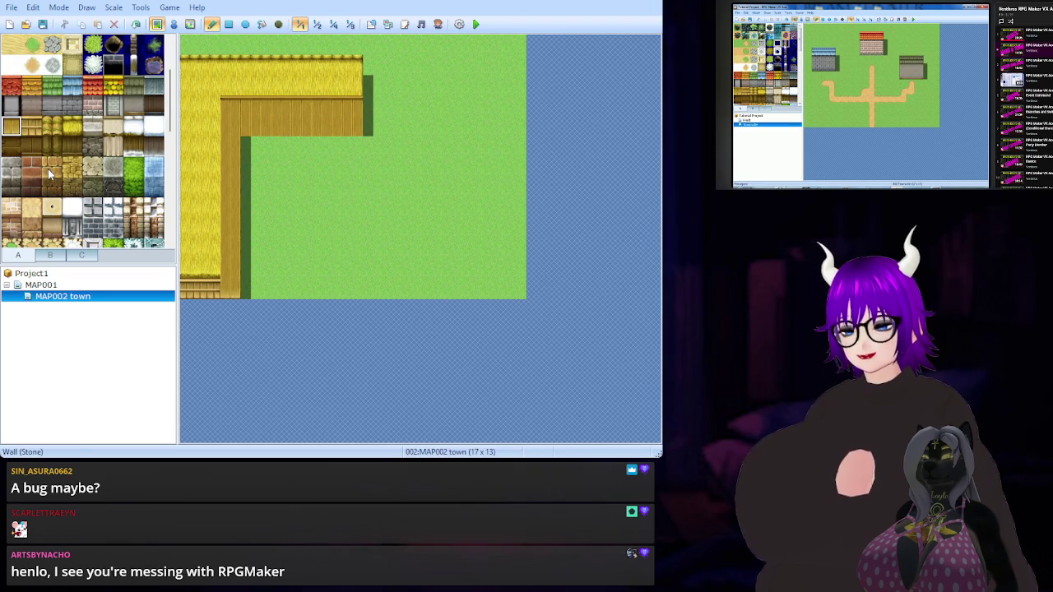
{"action": "scroll", "coordinate": [48, 169], "scroll_direction": "down", "scroll_amount": 1}
{"action": "scroll", "coordinate": [49, 169], "scroll_direction": "up", "scroll_amount": 2}
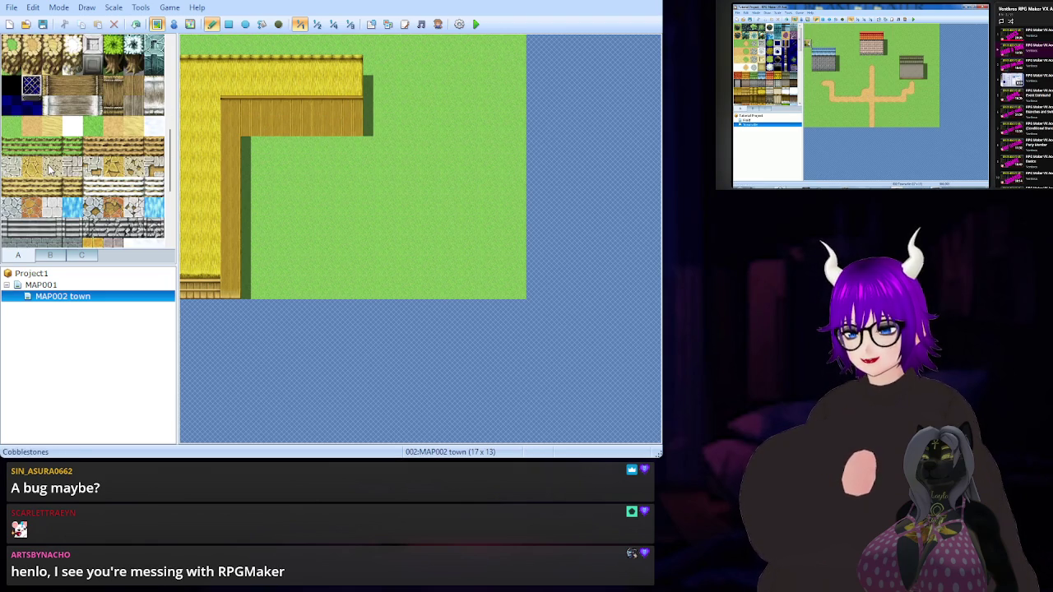
{"action": "scroll", "coordinate": [54, 168], "scroll_direction": "up", "scroll_amount": 1}
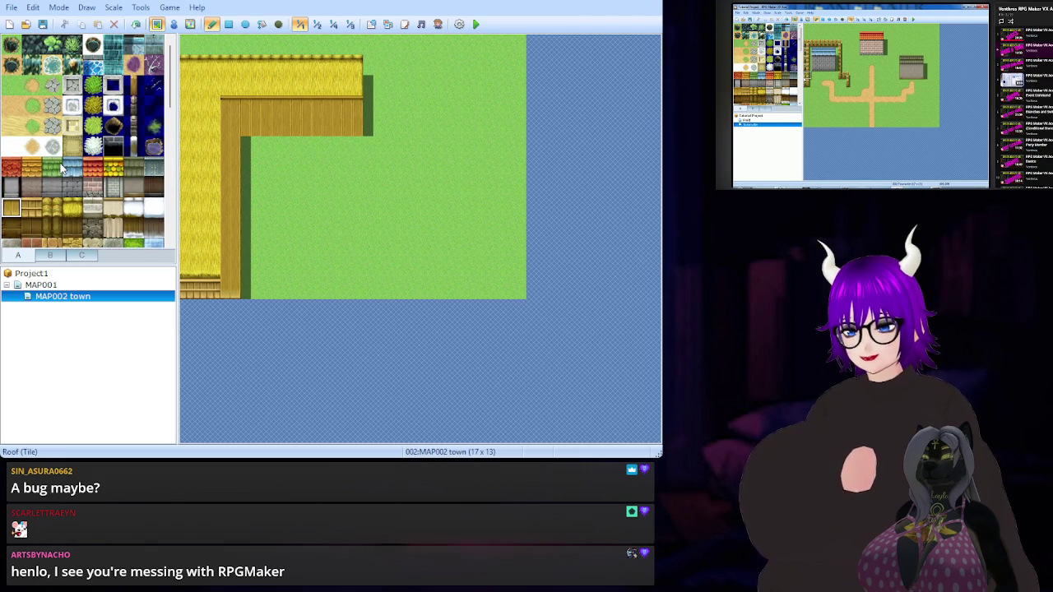
{"action": "left_click", "coordinate": [72, 207]}
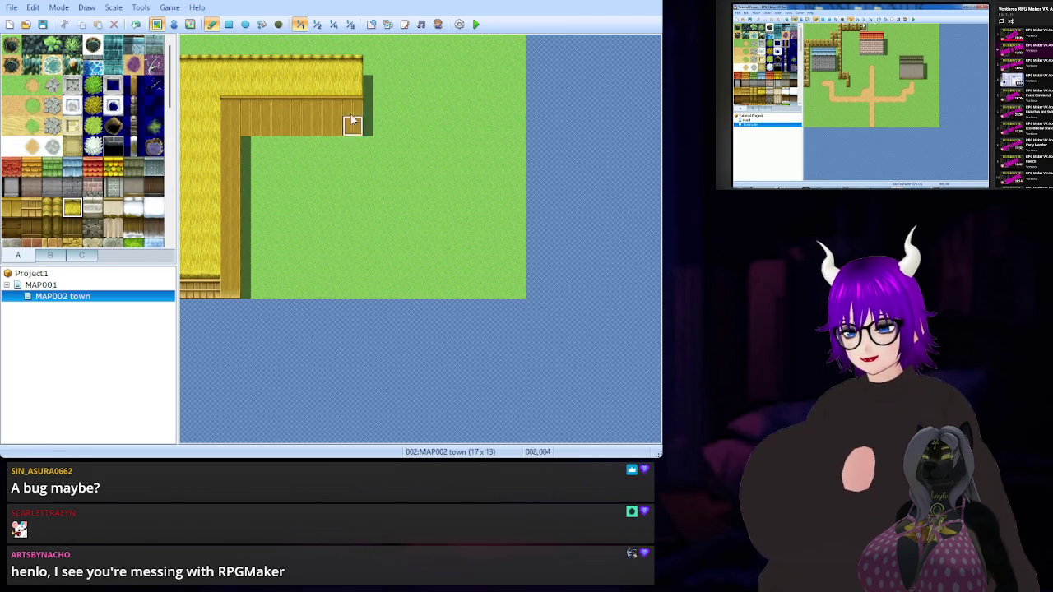
{"action": "mouse_move", "coordinate": [372, 72]}
{"action": "left_mouse_down"}
{"action": "mouse_move", "coordinate": [409, 72]}
{"action": "mouse_move", "coordinate": [403, 92]}
{"action": "mouse_move", "coordinate": [378, 96]}
{"action": "left_mouse_up"}
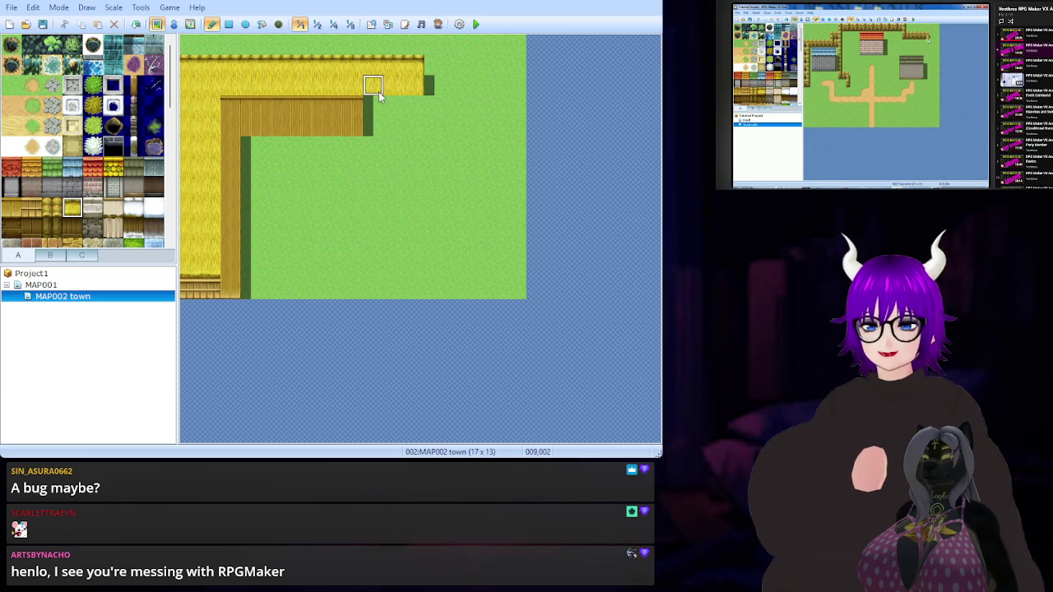
Extend the wooden wall beneath the top roof further to the right
{"action": "left_click", "coordinate": [16, 212]}
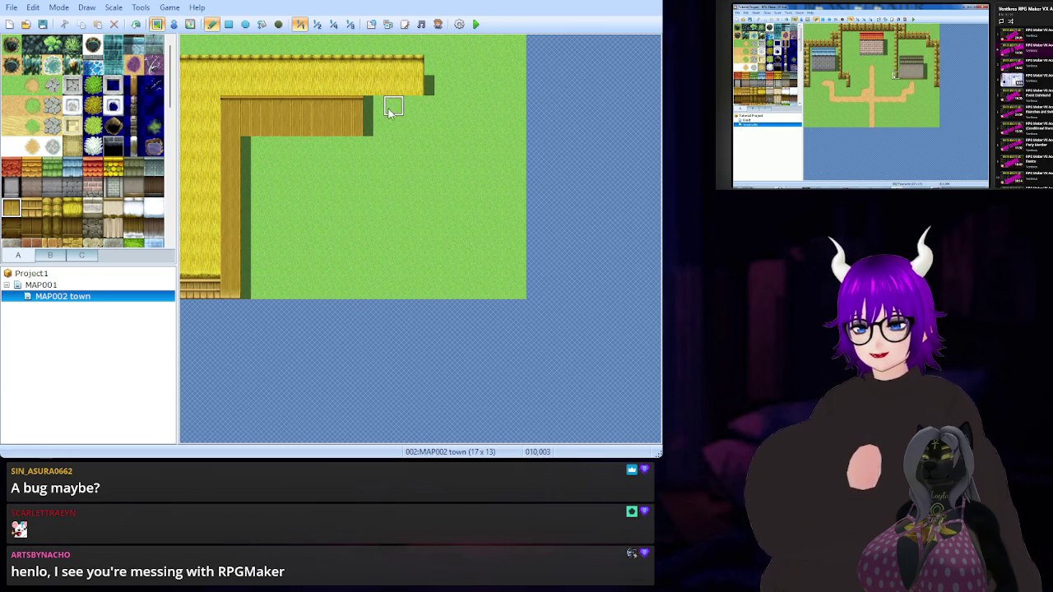
{"action": "mouse_move", "coordinate": [373, 106]}
{"action": "left_mouse_down"}
{"action": "mouse_move", "coordinate": [411, 104]}
{"action": "mouse_move", "coordinate": [414, 123]}
{"action": "mouse_move", "coordinate": [371, 128]}
{"action": "left_mouse_up"}
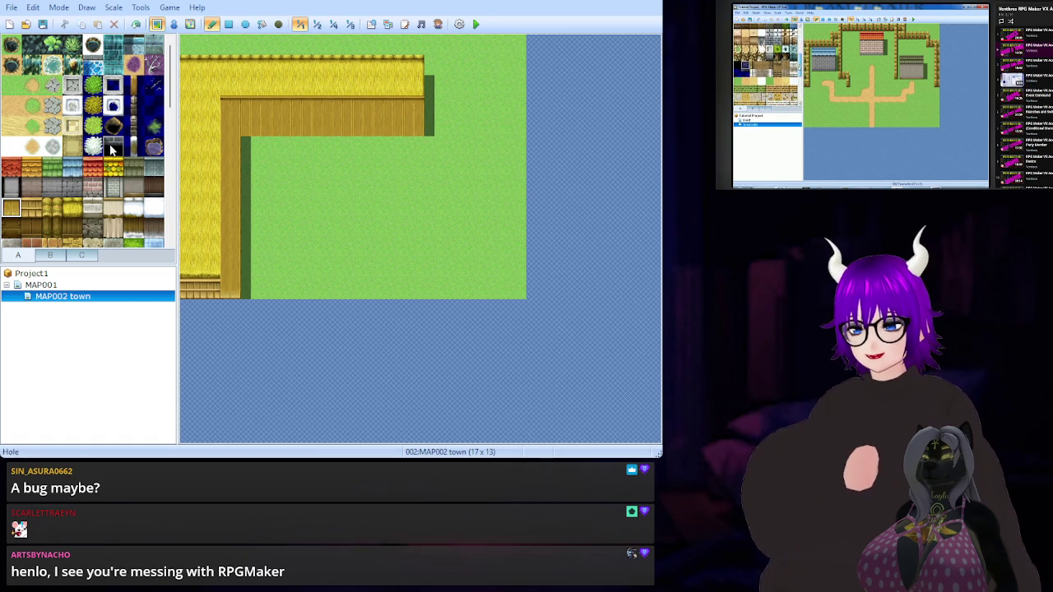
{"action": "scroll", "coordinate": [147, 129], "scroll_direction": "down", "scroll_amount": 5}
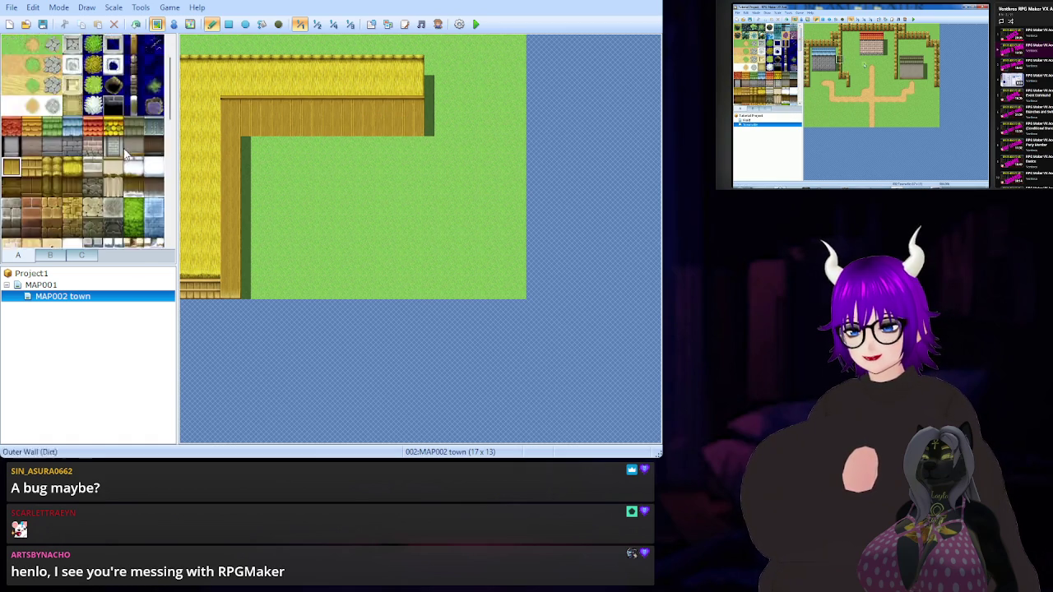
{"action": "scroll", "coordinate": [145, 125], "scroll_direction": "down", "scroll_amount": 3}
{"action": "scroll", "coordinate": [141, 115], "scroll_direction": "up", "scroll_amount": 10}
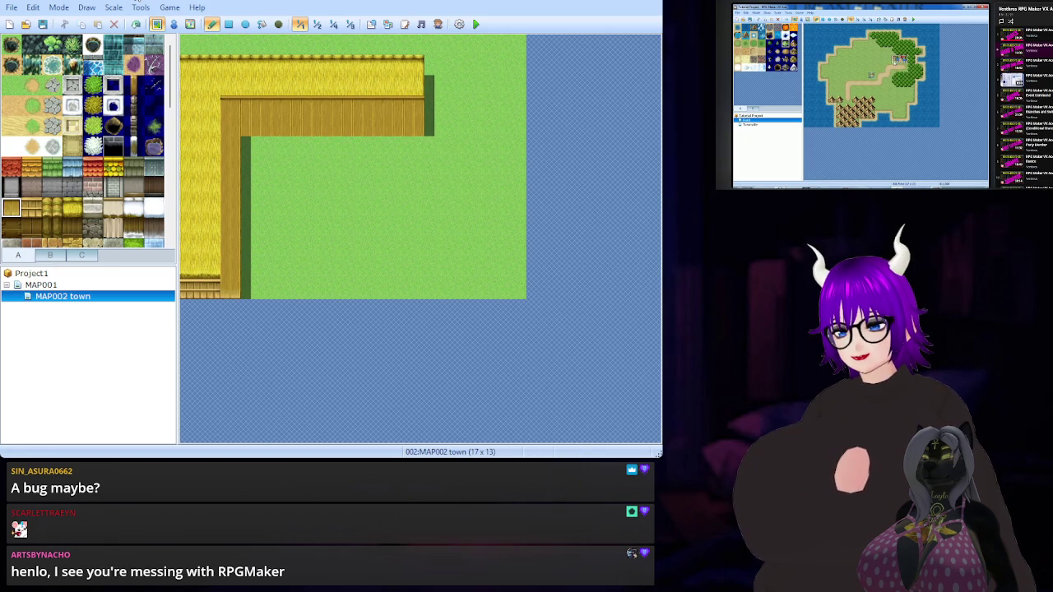
On the MAP001 island in Event mode, create event EV001 on tile 007,007 beside the village
{"action": "left_click", "coordinate": [41, 285]}
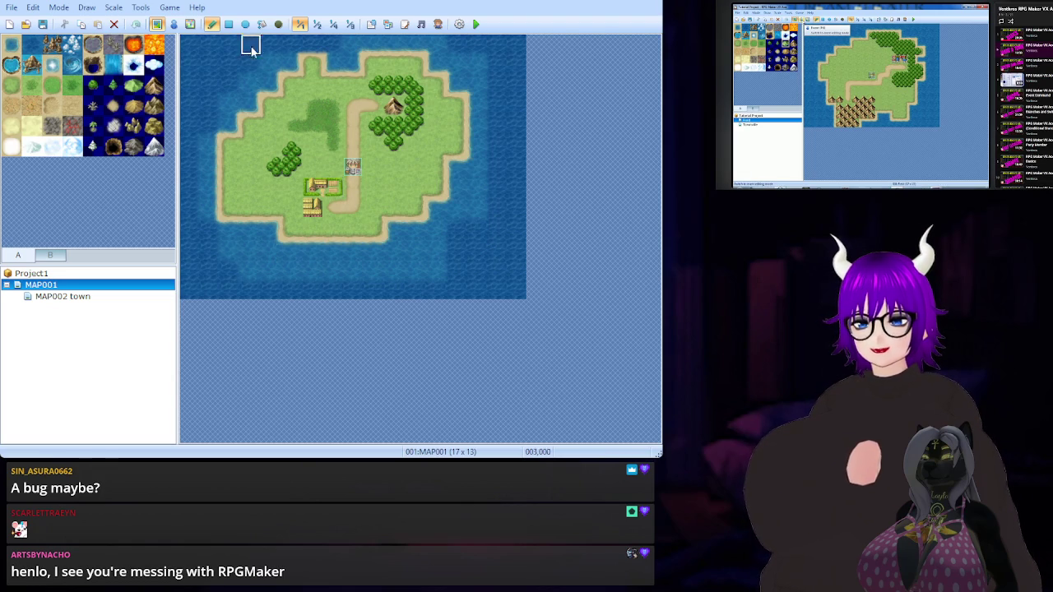
{"action": "left_click", "coordinate": [173, 24]}
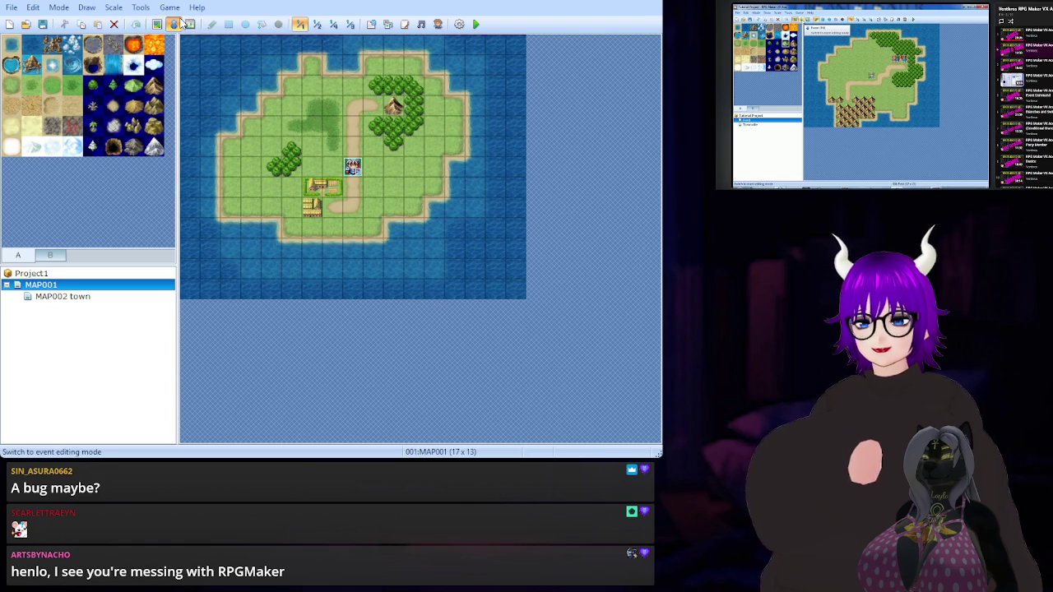
{"action": "left_click", "coordinate": [315, 187]}
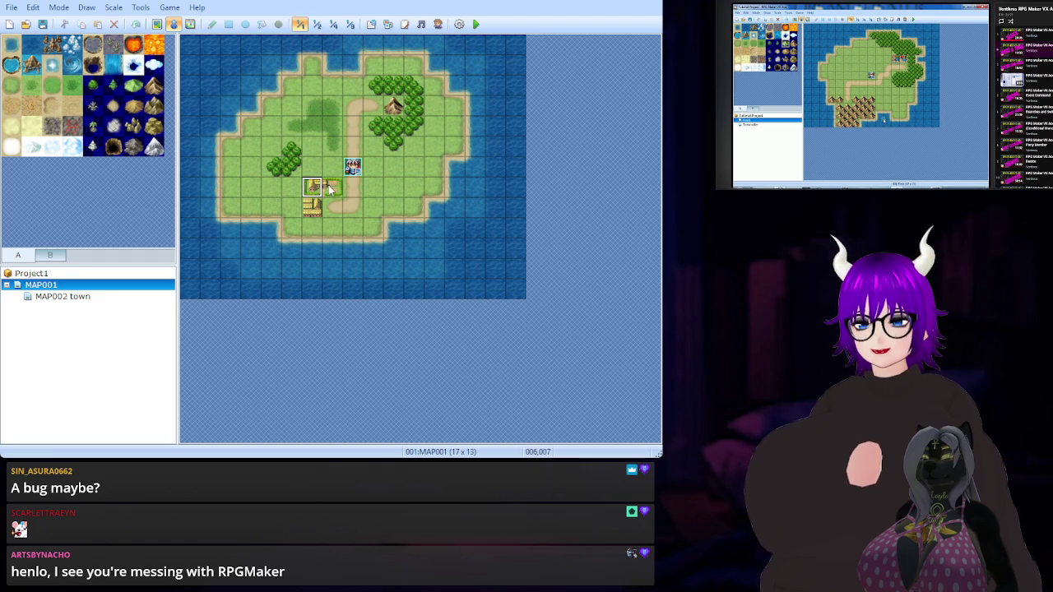
{"action": "left_click", "coordinate": [334, 189]}
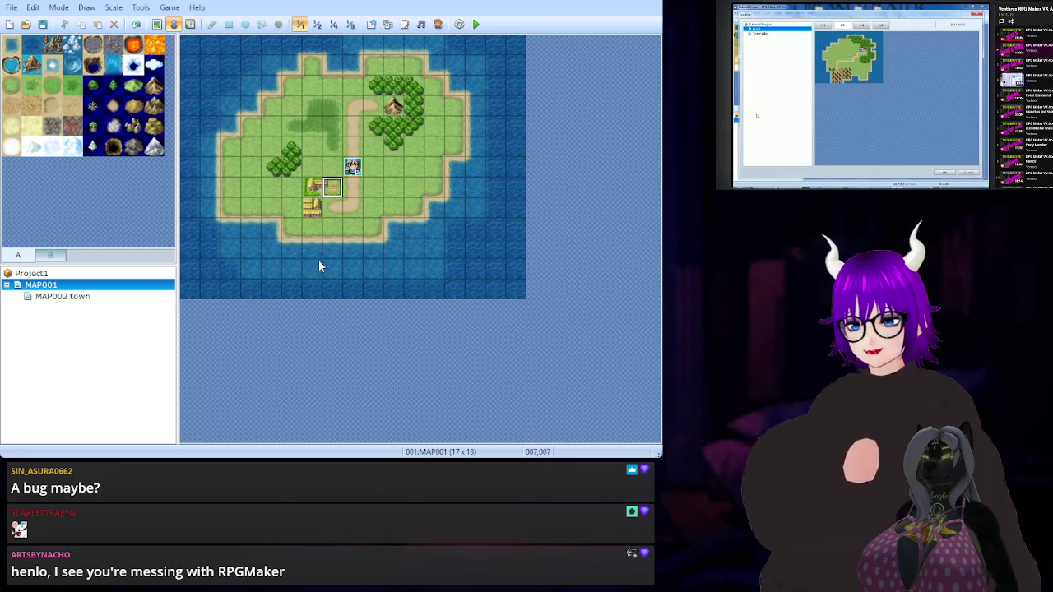
{"action": "key", "text": "ctrl+v"}
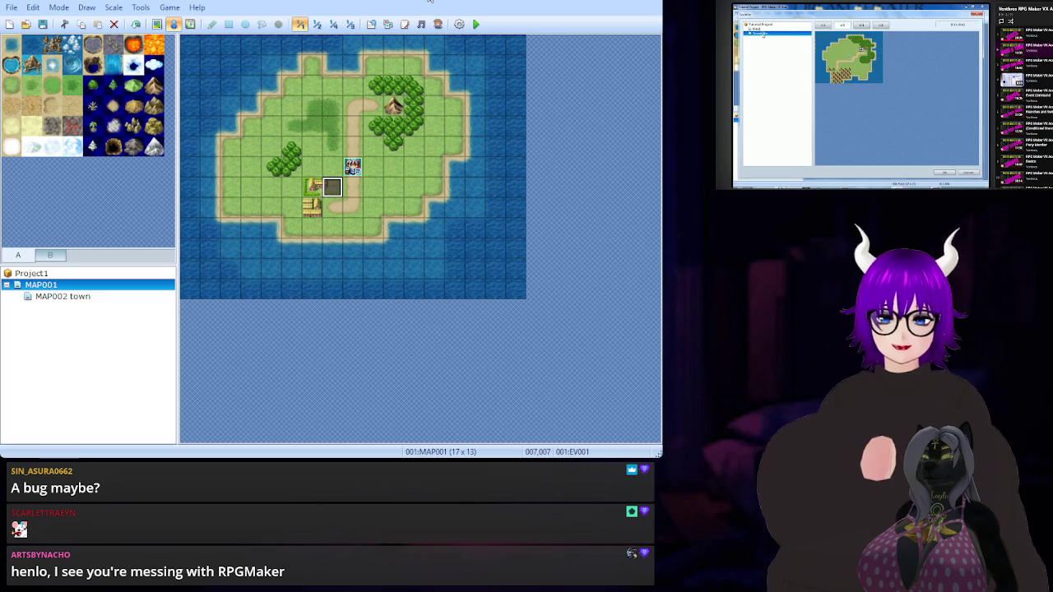
Return to the MAP002 town map
{"action": "left_click", "coordinate": [113, 296]}
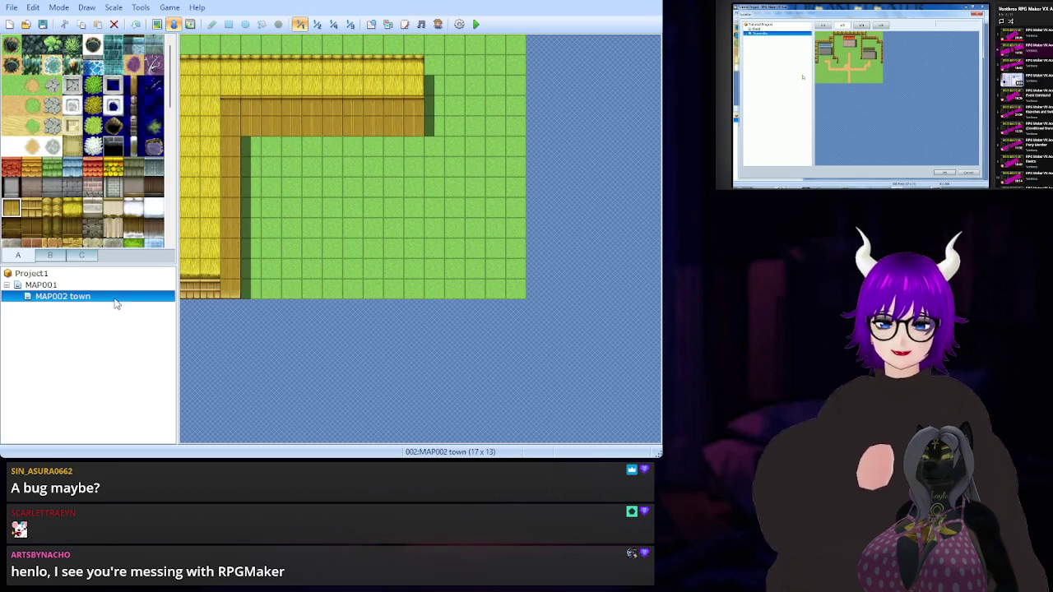
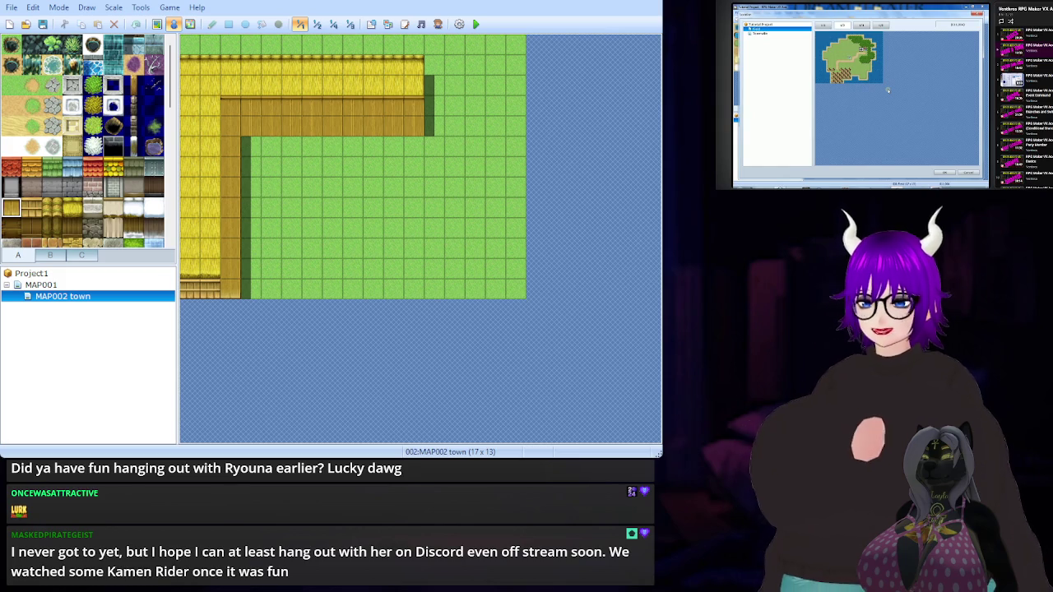
Switch the editor to Event mode and open the MAP001 island map
{"action": "left_click", "coordinate": [172, 25]}
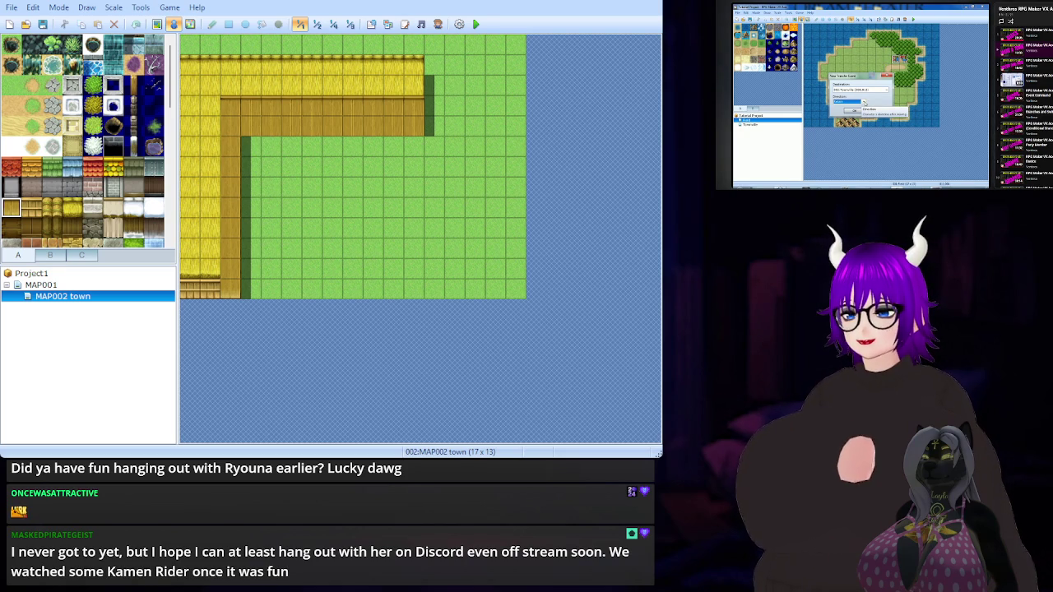
{"action": "key", "text": "space"}
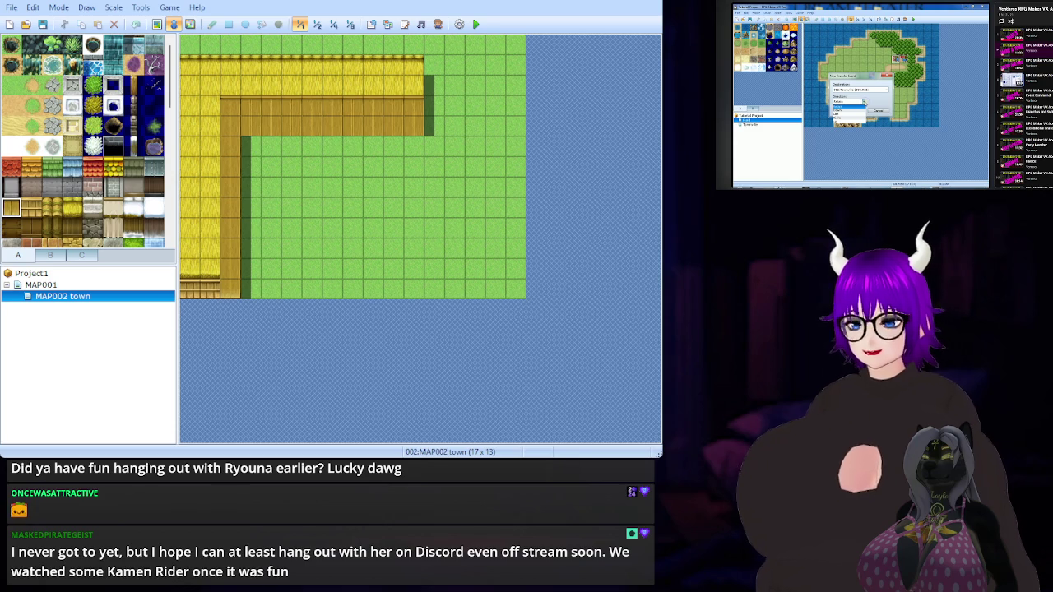
{"action": "left_click", "coordinate": [119, 286]}
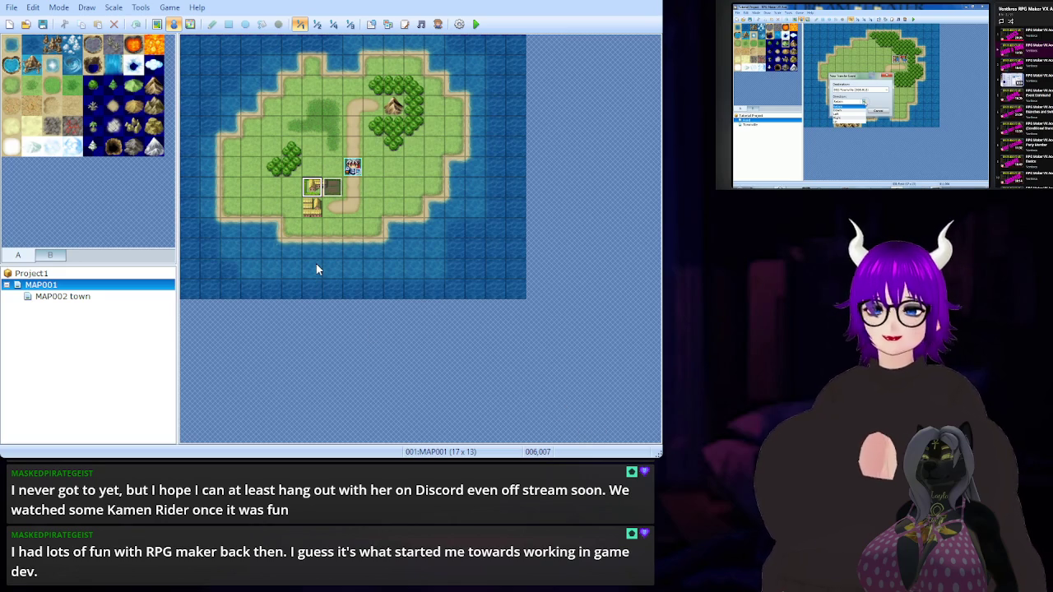
Paste an event at 006,007 on MAP001, then pencil a dirt path up from MAP002's bottom edge
{"action": "key", "text": "ctrl+v"}
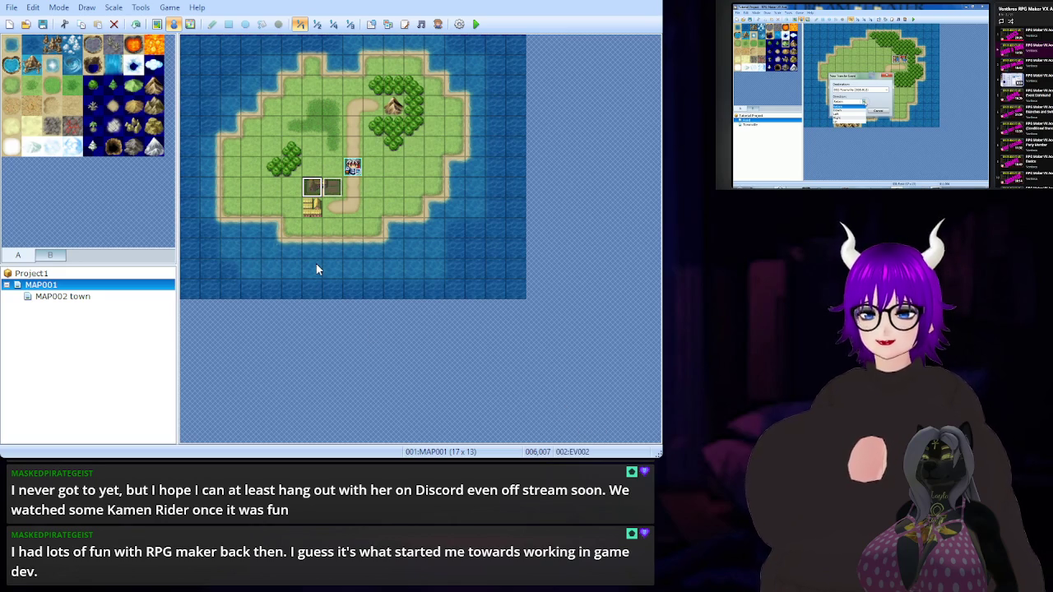
{"action": "left_click", "coordinate": [66, 296]}
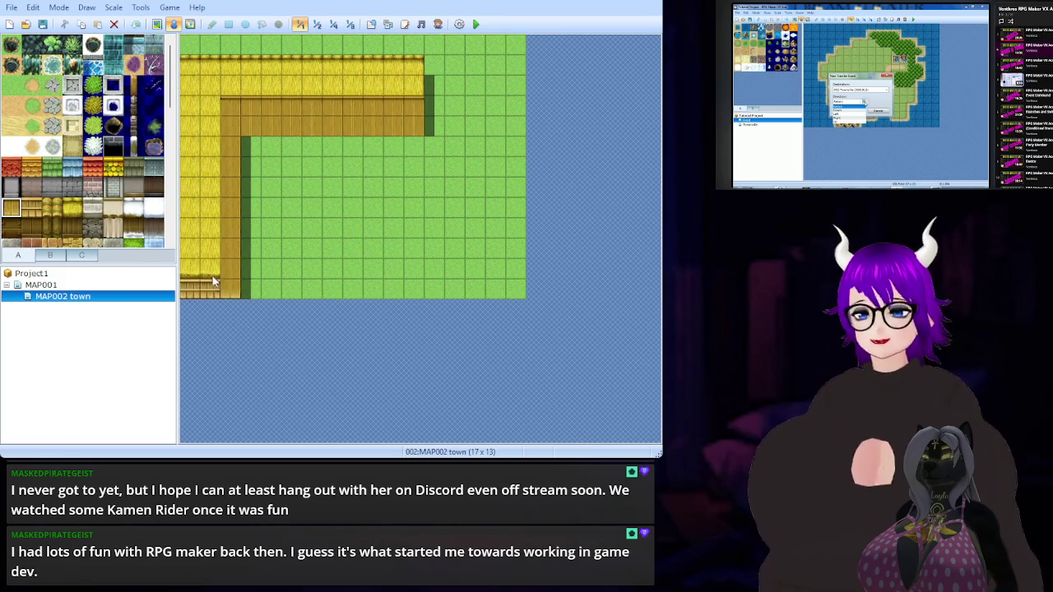
{"action": "left_click", "coordinate": [31, 85]}
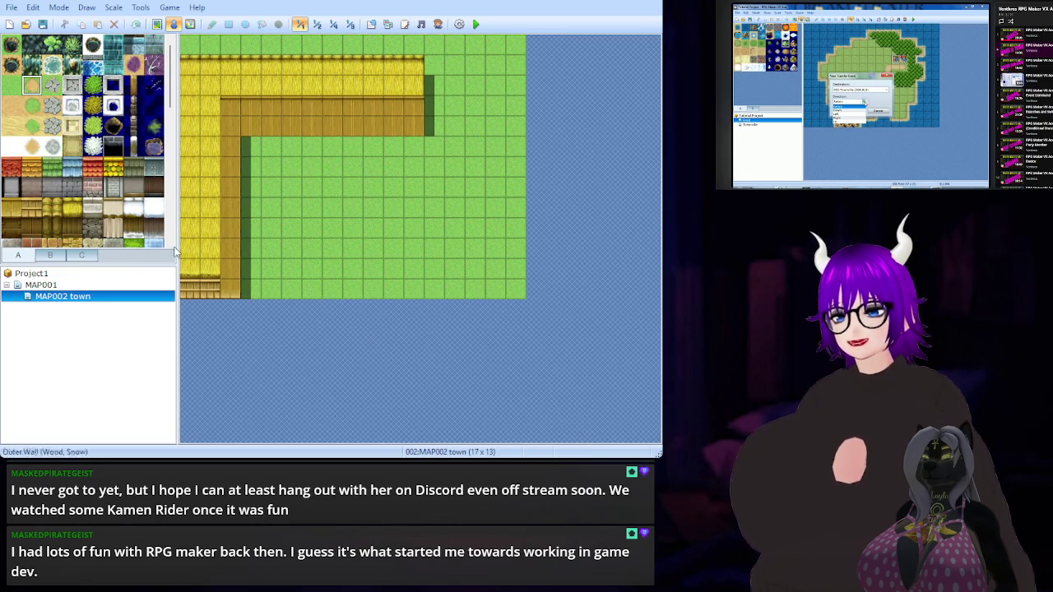
{"action": "left_click", "coordinate": [352, 290]}
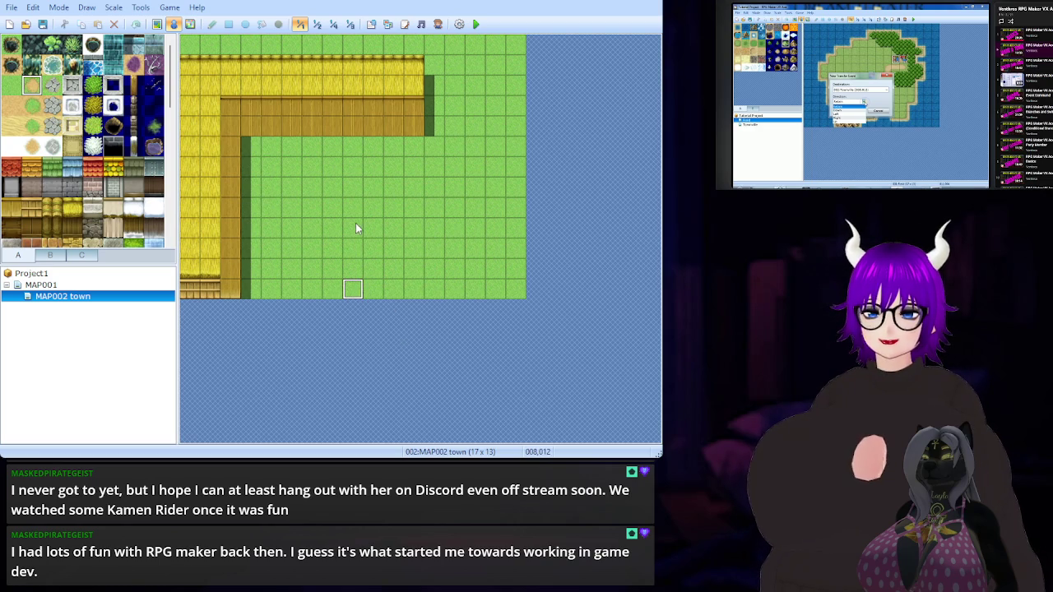
{"action": "left_click", "coordinate": [157, 23]}
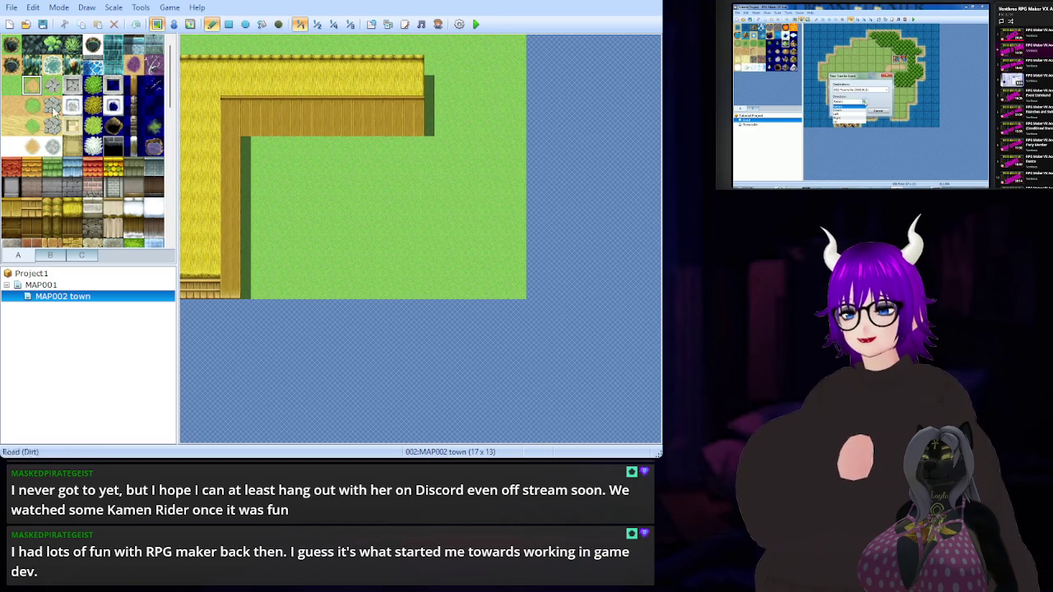
{"action": "left_click_drag", "start_coordinate": [352, 289], "coordinate": [352, 245]}
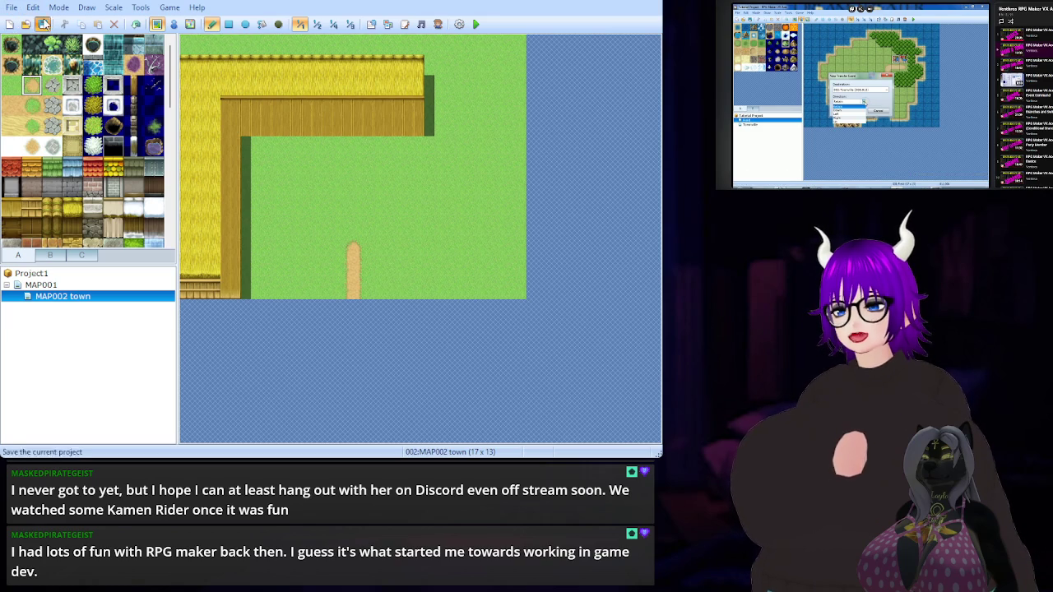
{"action": "left_click", "coordinate": [83, 285]}
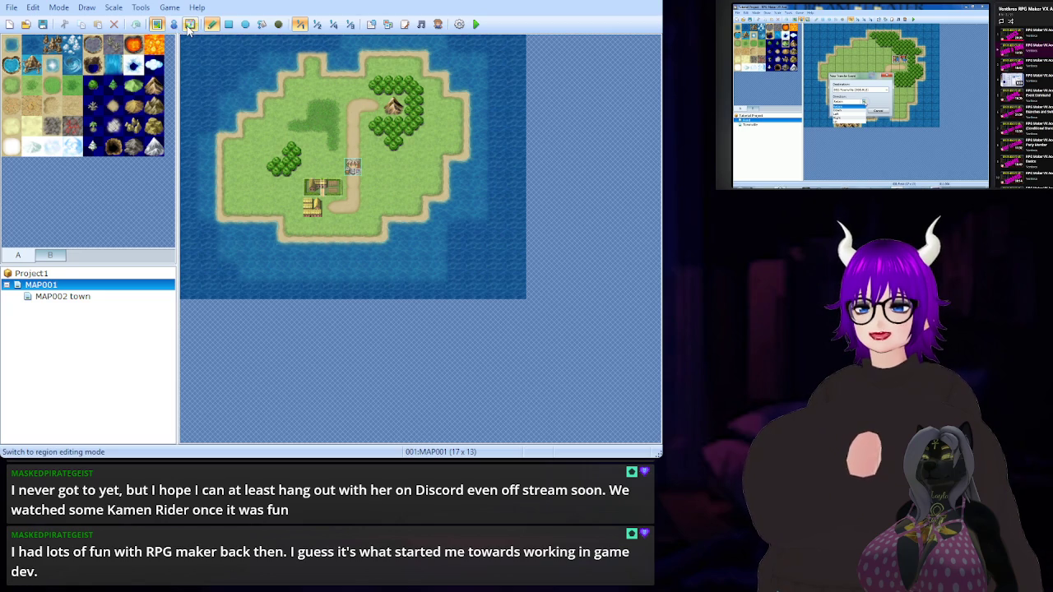
Paste a second event at 007,007, beside the existing event at 006,007 on MAP001
{"action": "left_click", "coordinate": [174, 24]}
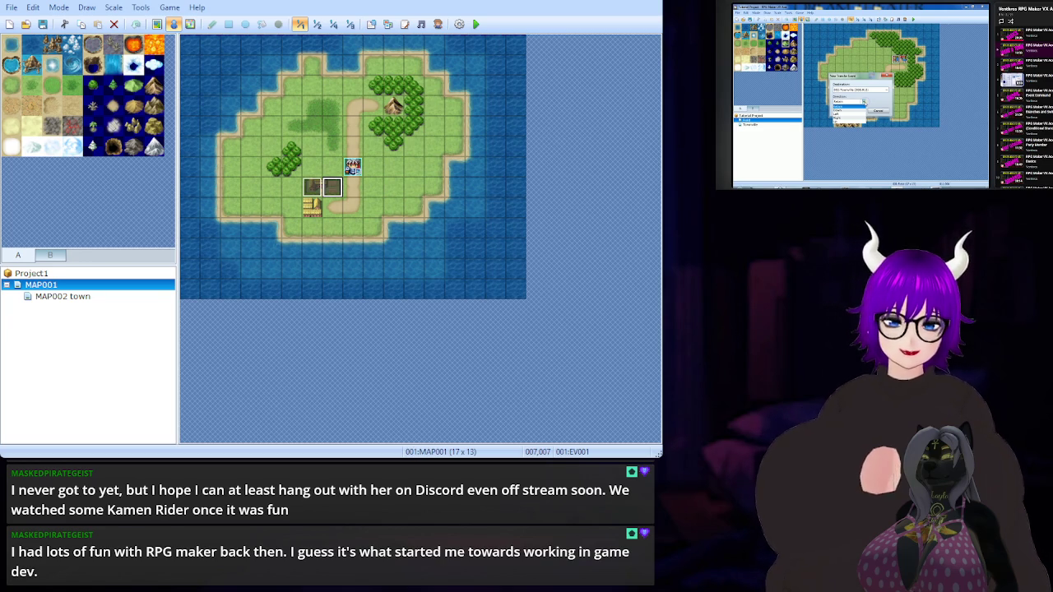
{"action": "left_click", "coordinate": [312, 186]}
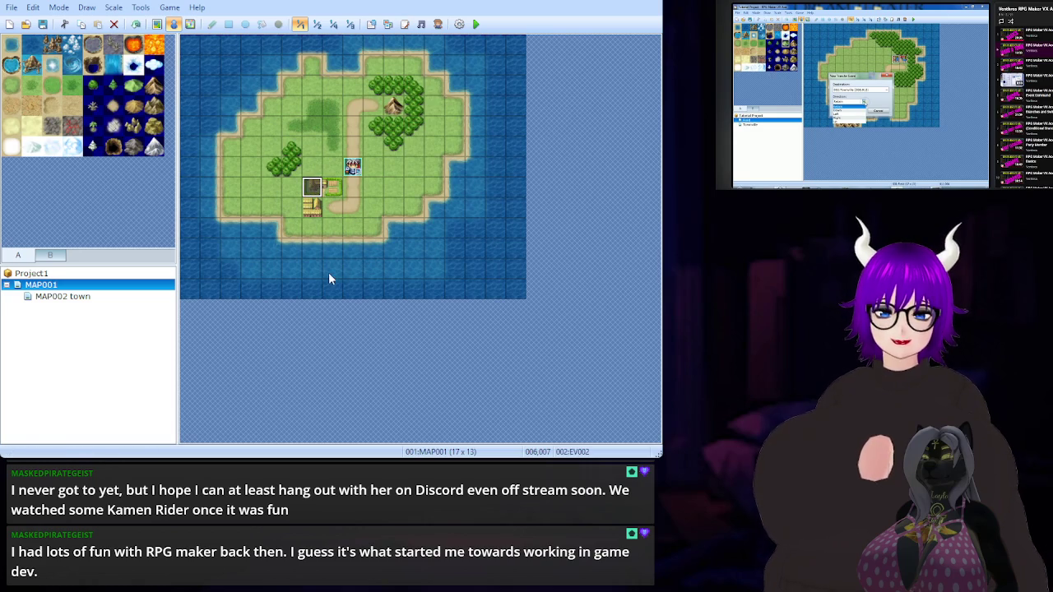
{"action": "left_click", "coordinate": [333, 189]}
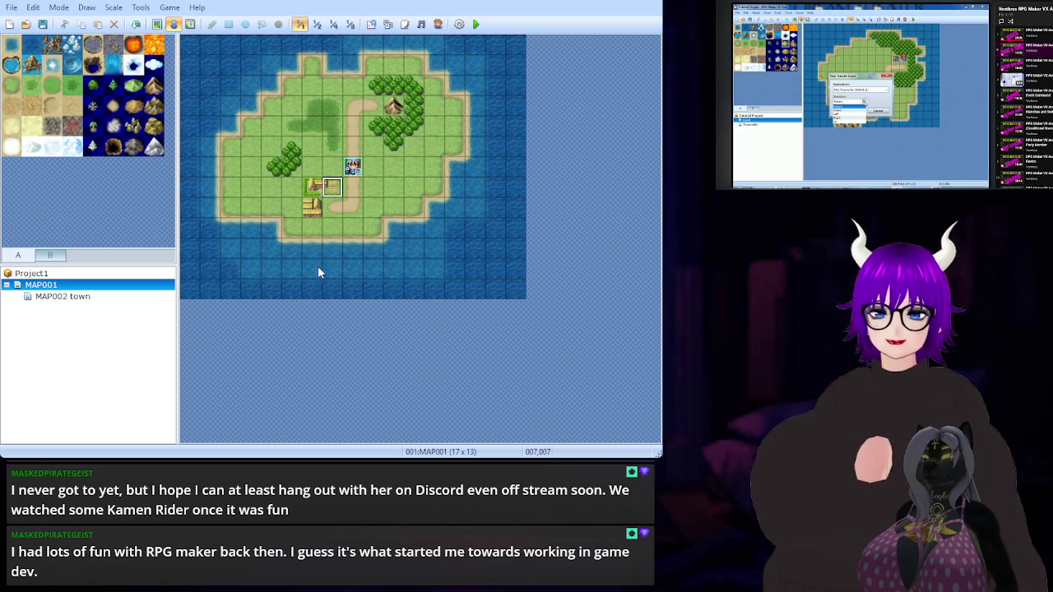
{"action": "key", "text": "ctrl+v"}
Run a playtest of the game, then open the MAP002 town map
{"action": "left_click", "coordinate": [312, 190]}
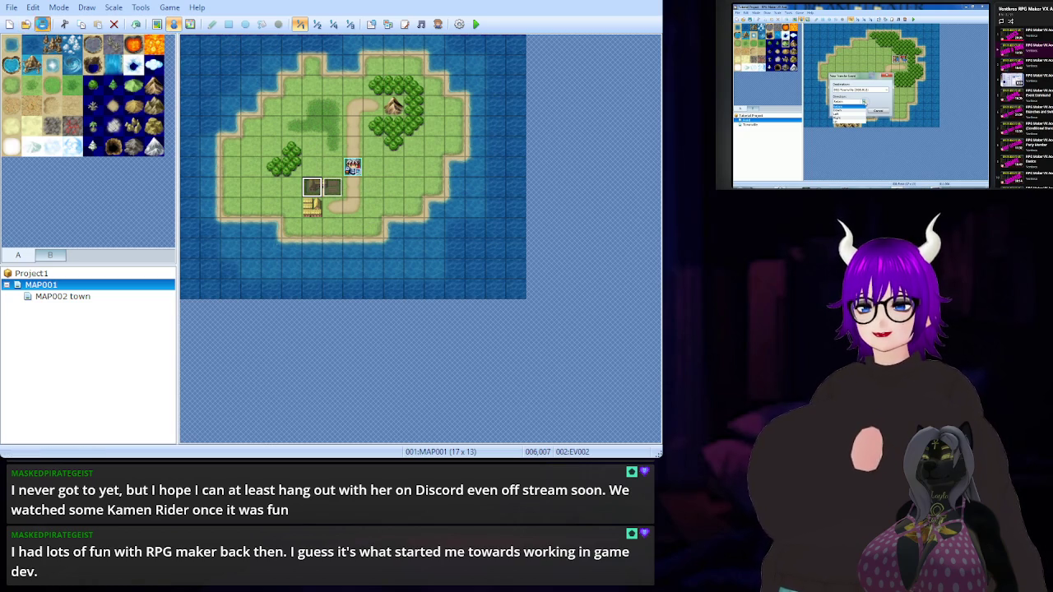
{"action": "left_click", "coordinate": [477, 25]}
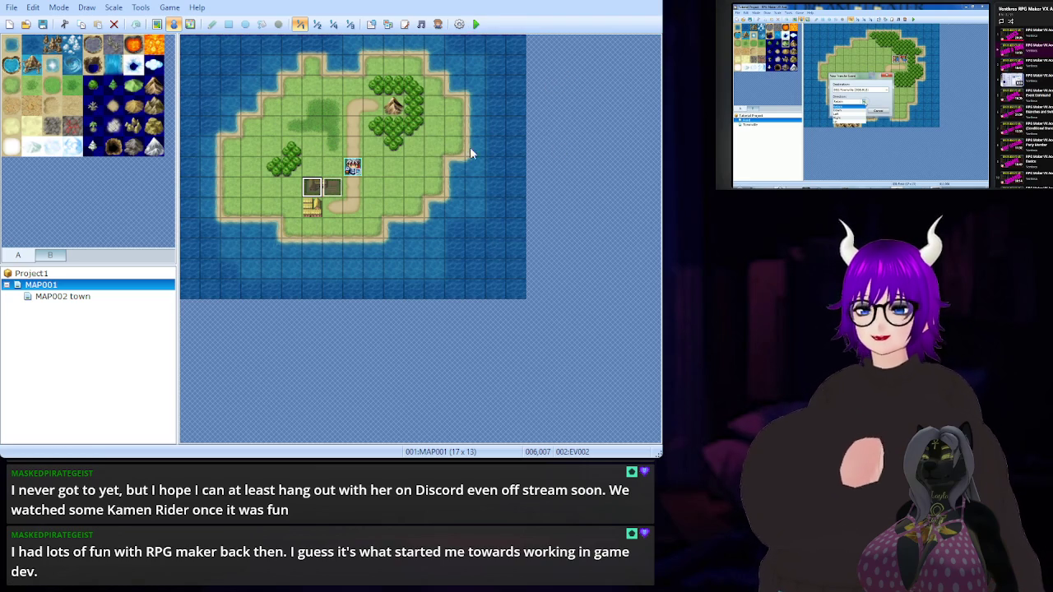
{"action": "left_click", "coordinate": [62, 297]}
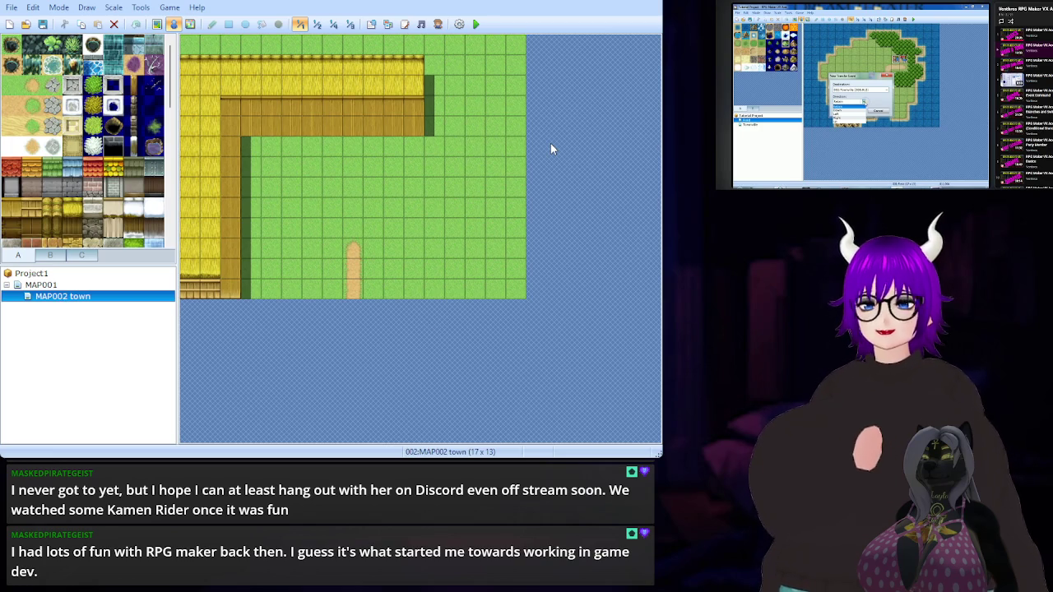
Paste events at 007,012, 008,012 and 009,012 along the town map's bottom edge
{"action": "left_click", "coordinate": [354, 289]}
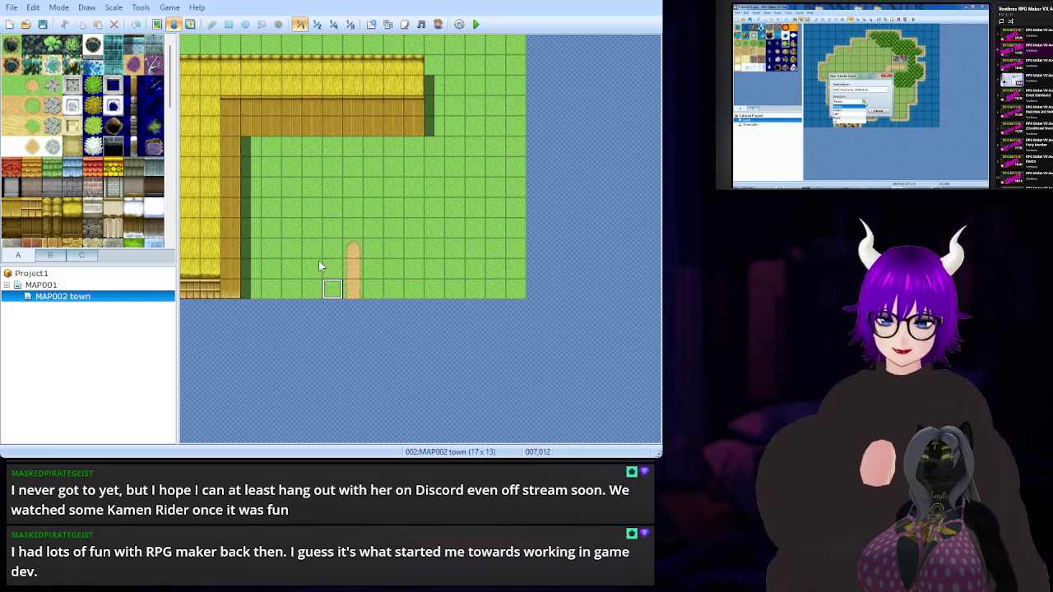
{"action": "key", "text": "ctrl+v"}
{"action": "left_click", "coordinate": [350, 287]}
{"action": "key", "text": "ctrl+v"}
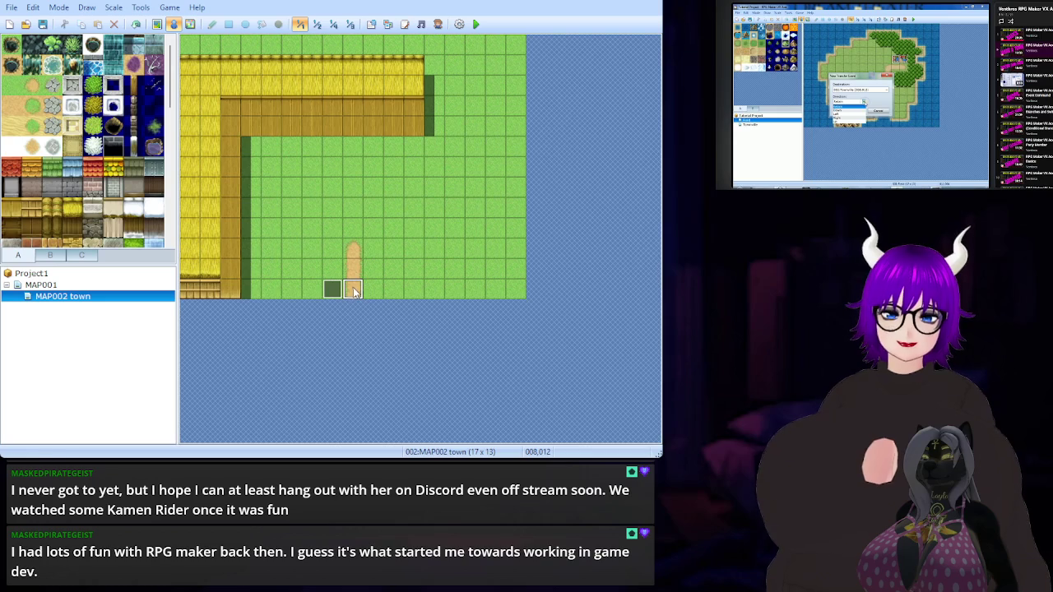
{"action": "key", "text": "Delete"}
{"action": "left_click", "coordinate": [333, 290]}
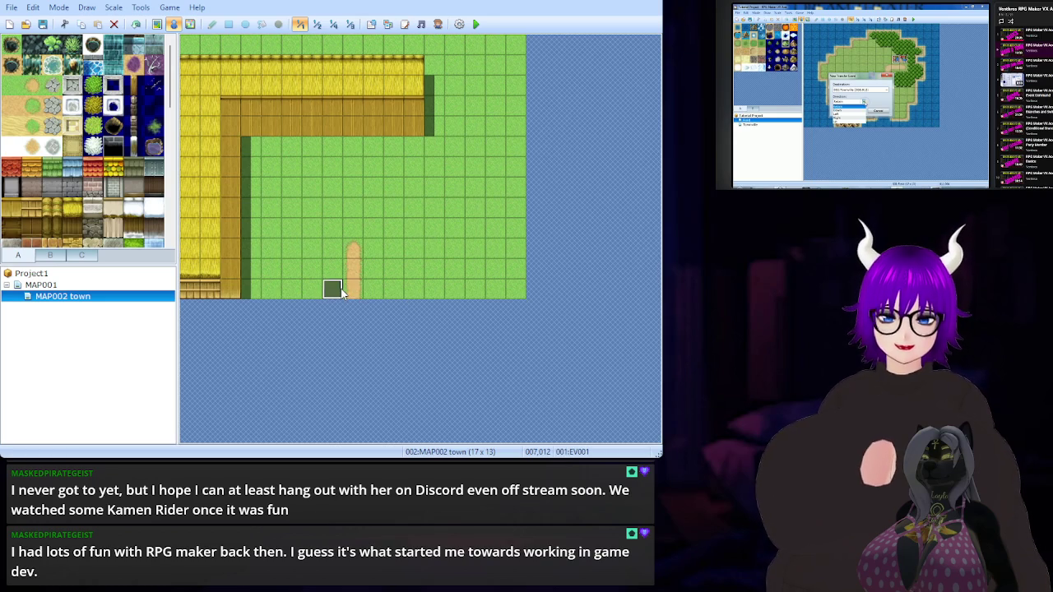
{"action": "left_click", "coordinate": [356, 288]}
{"action": "key", "text": "ctrl+v"}
{"action": "left_click", "coordinate": [372, 290]}
{"action": "key", "text": "ctrl+v"}
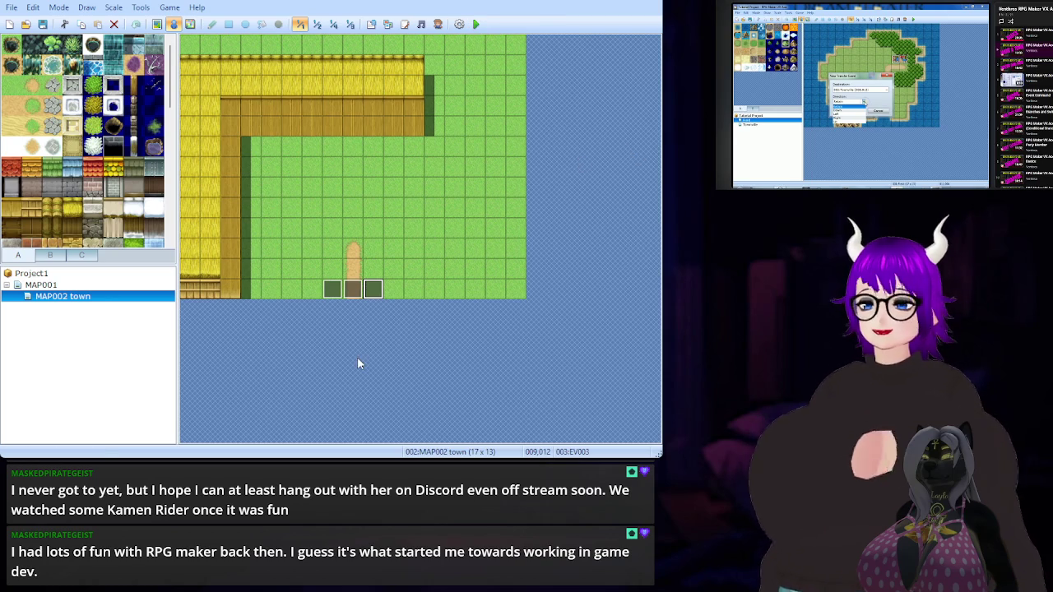
{"action": "left_click", "coordinate": [74, 259]}
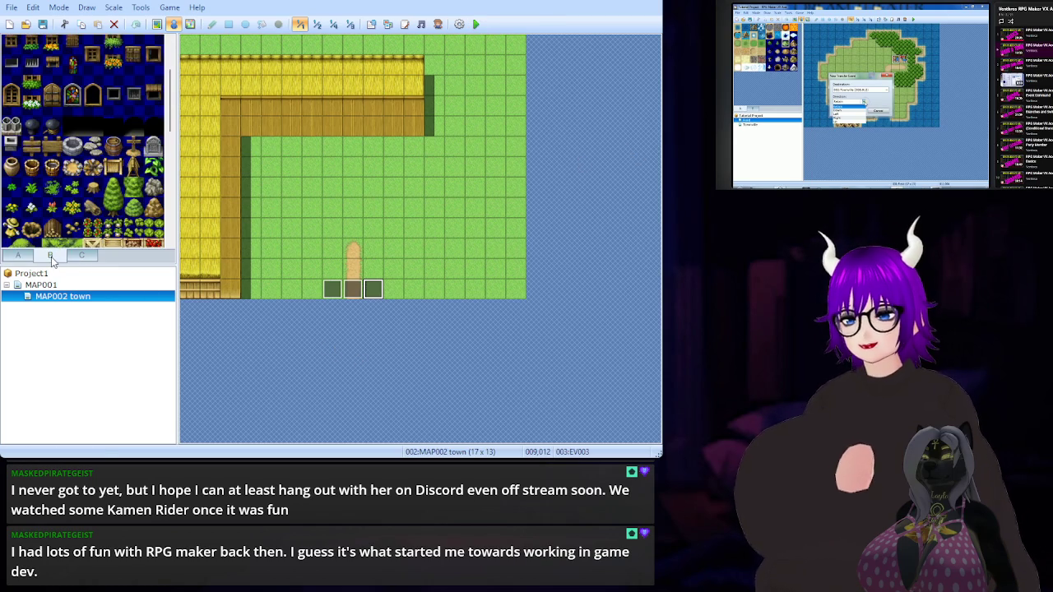
{"action": "left_click", "coordinate": [69, 258]}
{"action": "left_click", "coordinate": [51, 257]}
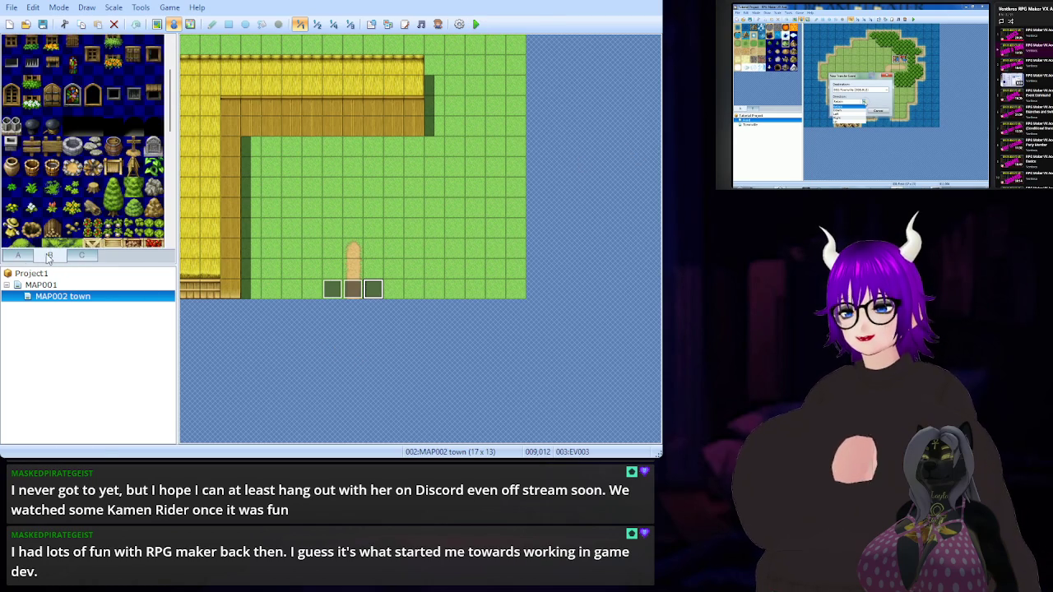
{"action": "left_click", "coordinate": [12, 257]}
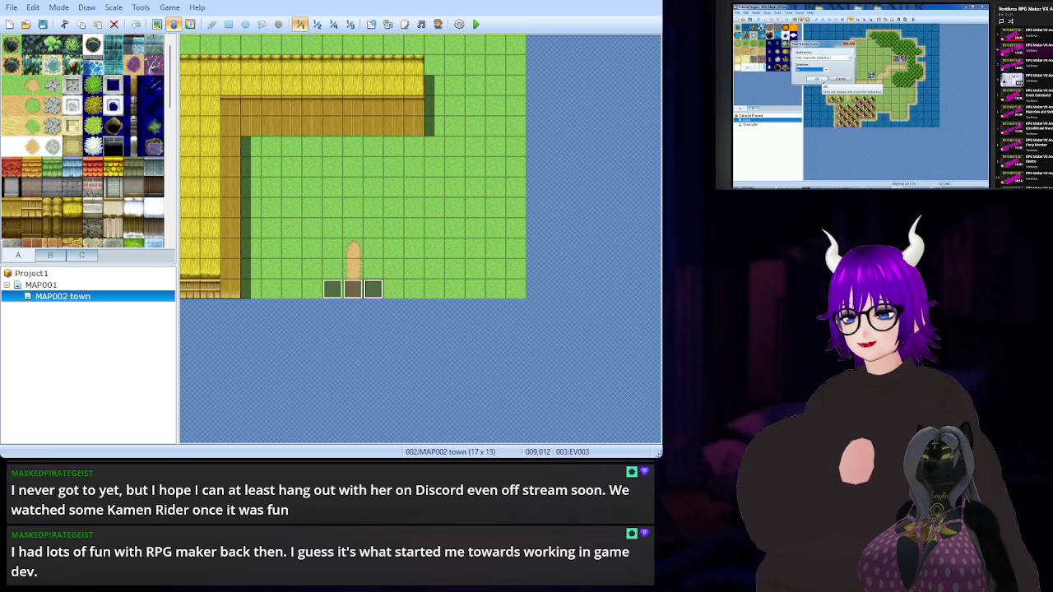
{"action": "key", "text": "space"}
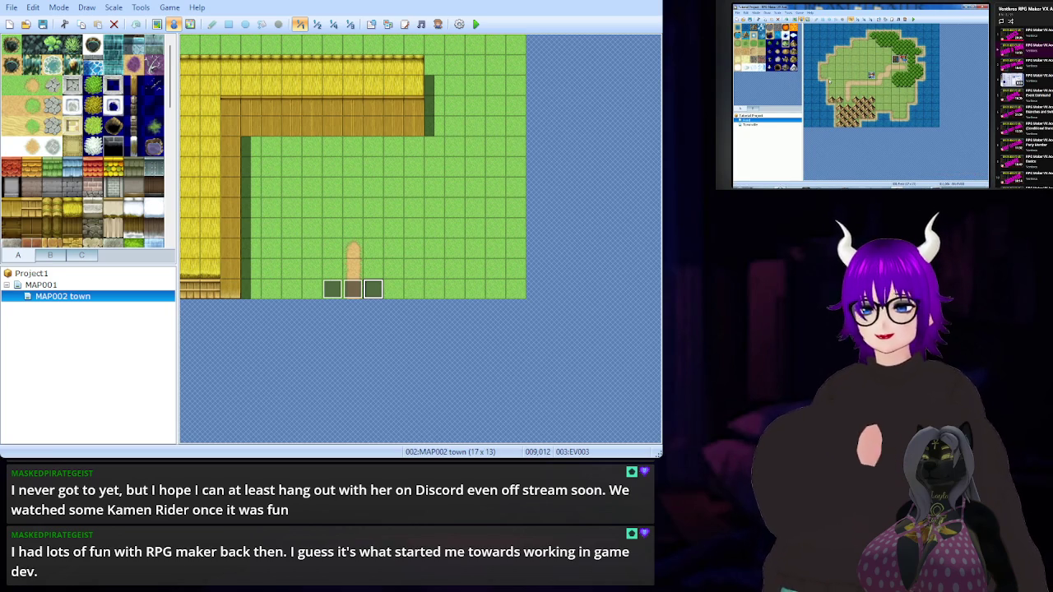
Browse tab B's door, window and barrel tiles, trying two different window tiles
{"action": "left_click", "coordinate": [50, 255]}
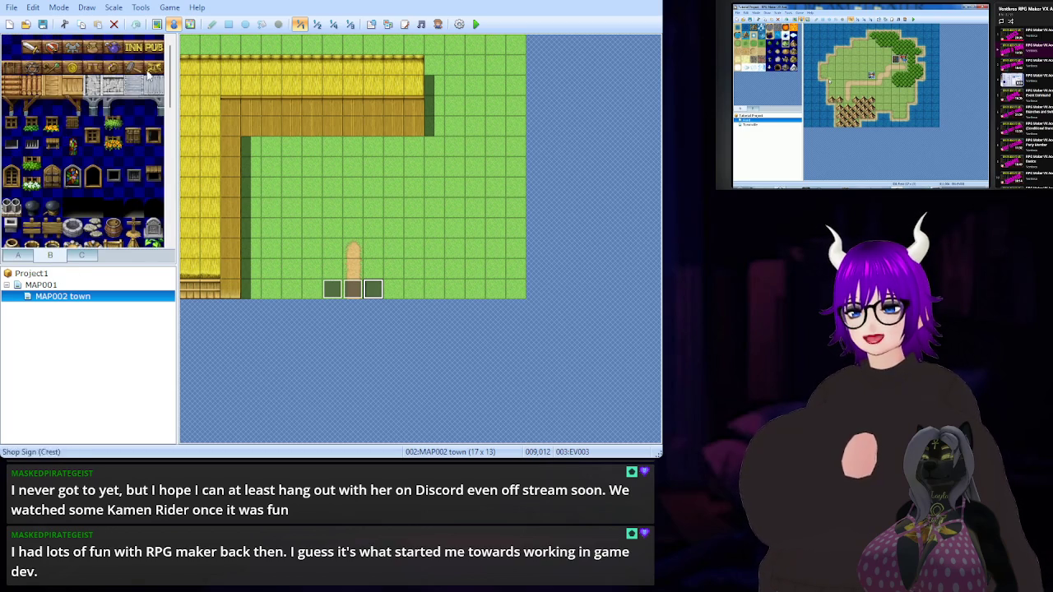
{"action": "scroll", "coordinate": [146, 70], "scroll_direction": "down", "scroll_amount": 1}
{"action": "scroll", "coordinate": [127, 144], "scroll_direction": "down", "scroll_amount": 2}
{"action": "scroll", "coordinate": [127, 144], "scroll_direction": "down", "scroll_amount": 4}
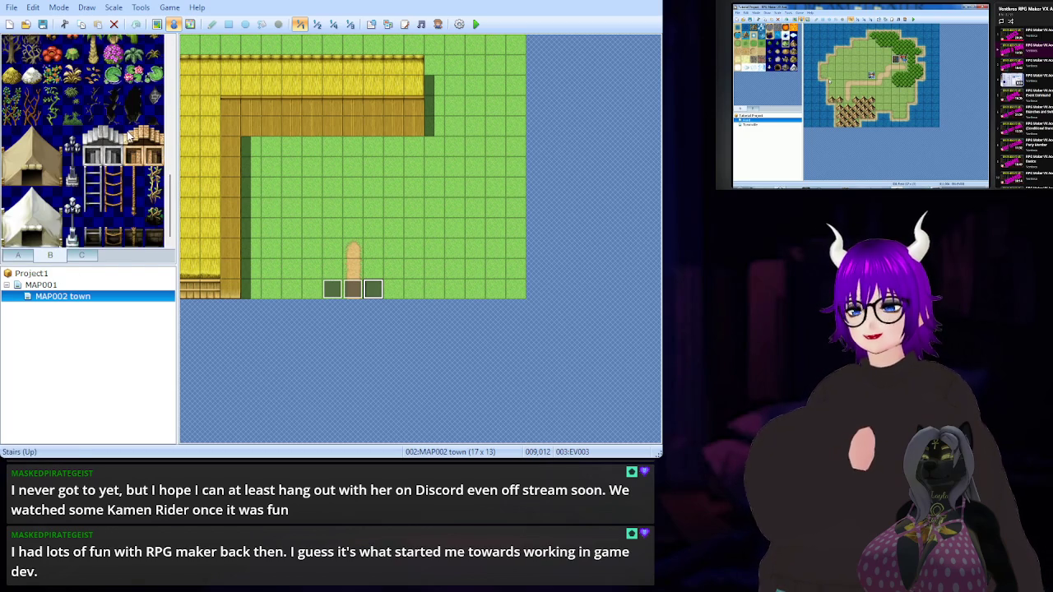
{"action": "scroll", "coordinate": [128, 135], "scroll_direction": "up", "scroll_amount": 5}
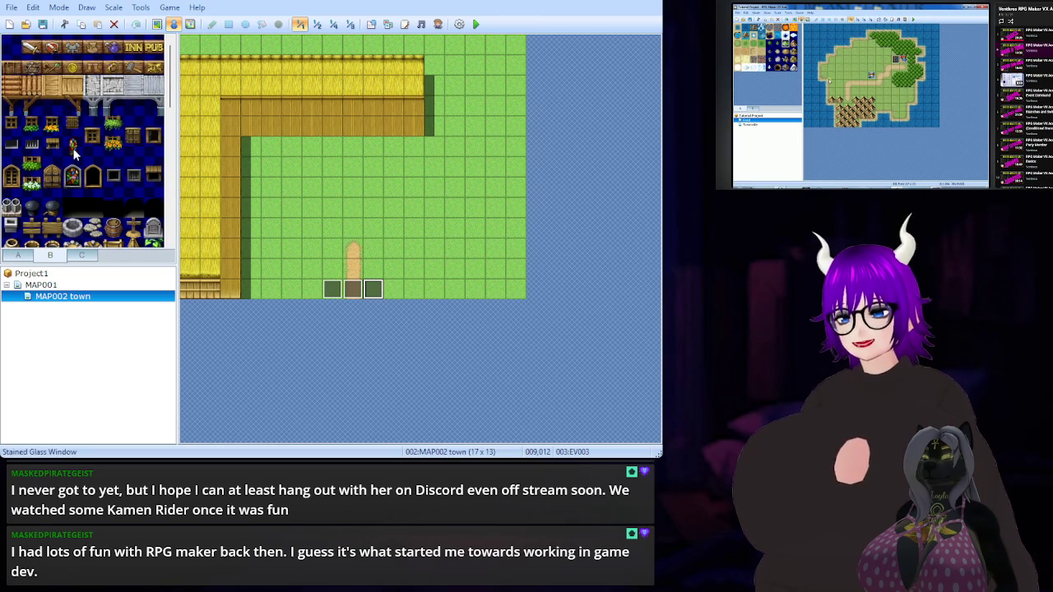
{"action": "left_click", "coordinate": [134, 135]}
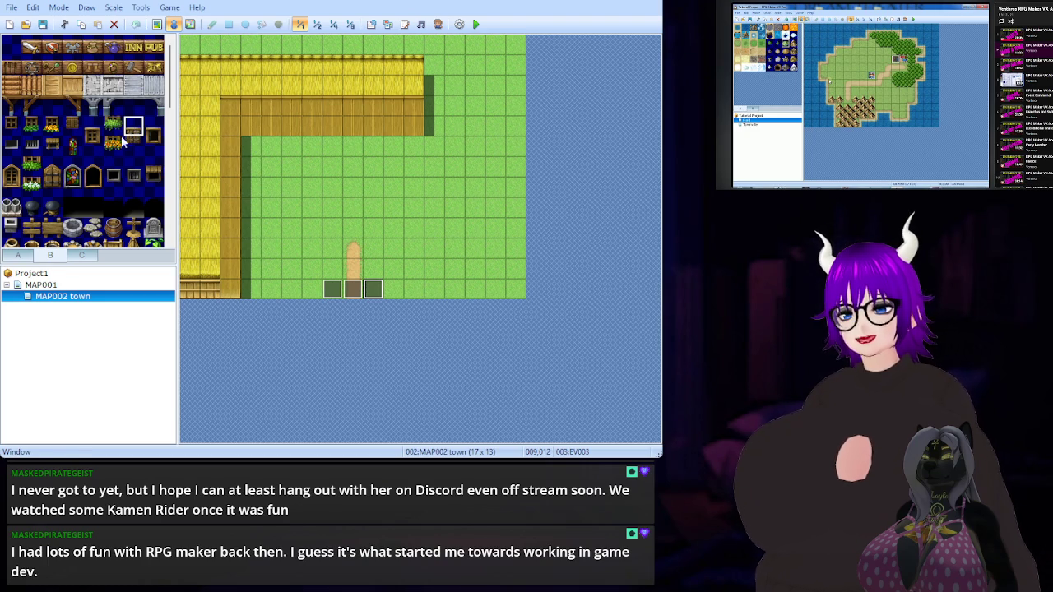
{"action": "left_click", "coordinate": [54, 182]}
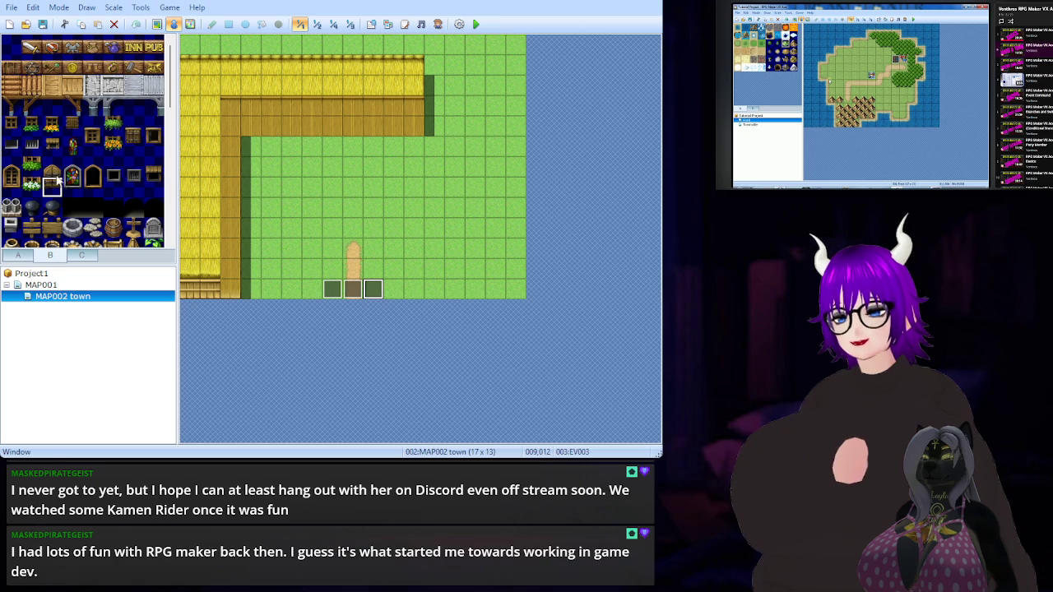
{"action": "scroll", "coordinate": [57, 170], "scroll_direction": "down", "scroll_amount": 1}
{"action": "scroll", "coordinate": [74, 166], "scroll_direction": "down", "scroll_amount": 3}
Paint the two-tile Wall Vines piece onto the right end of the barn's front wall
{"action": "key", "text": "F5"}
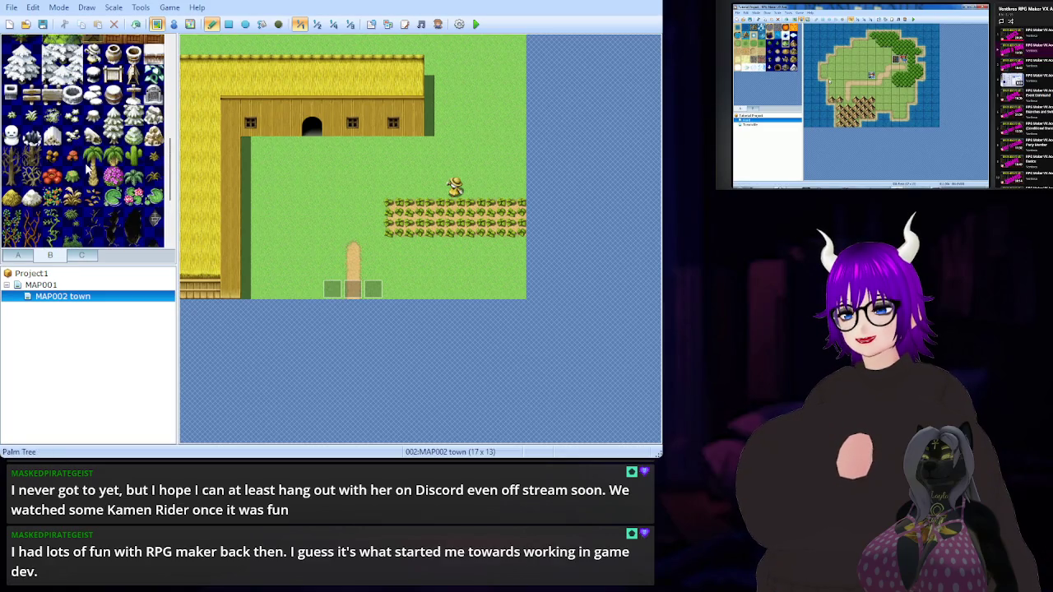
{"action": "scroll", "coordinate": [90, 162], "scroll_direction": "up", "scroll_amount": 2}
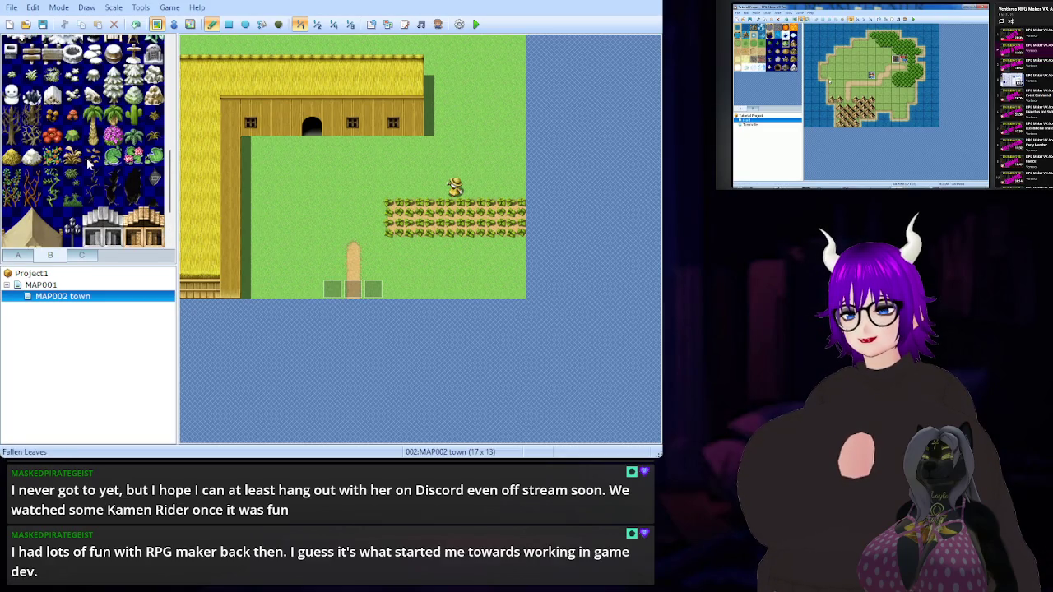
{"action": "left_click", "coordinate": [14, 194]}
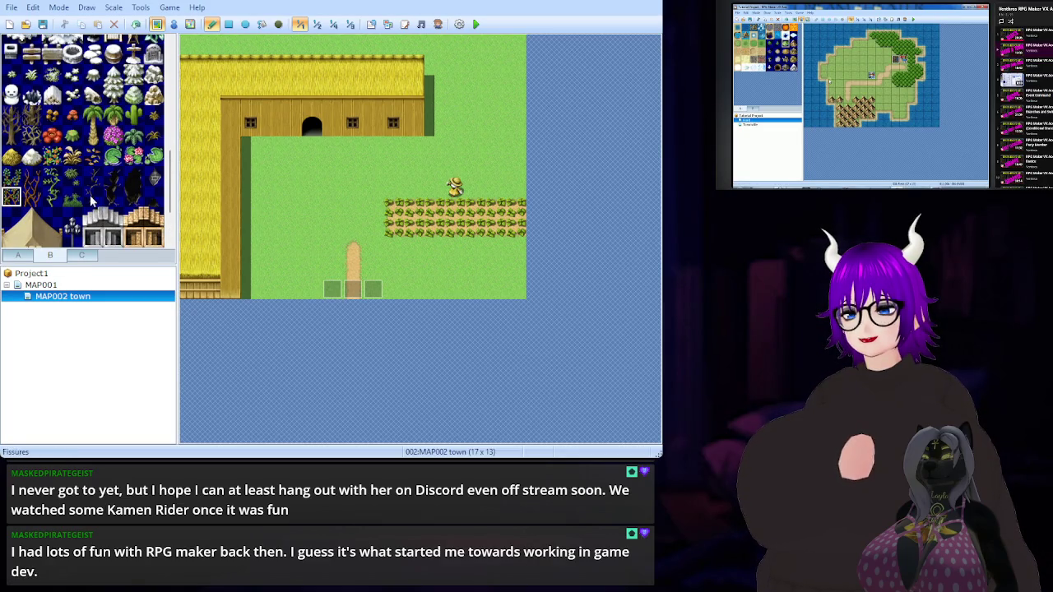
{"action": "left_click_drag", "start_coordinate": [49, 199], "coordinate": [51, 176]}
{"action": "left_click", "coordinate": [415, 118]}
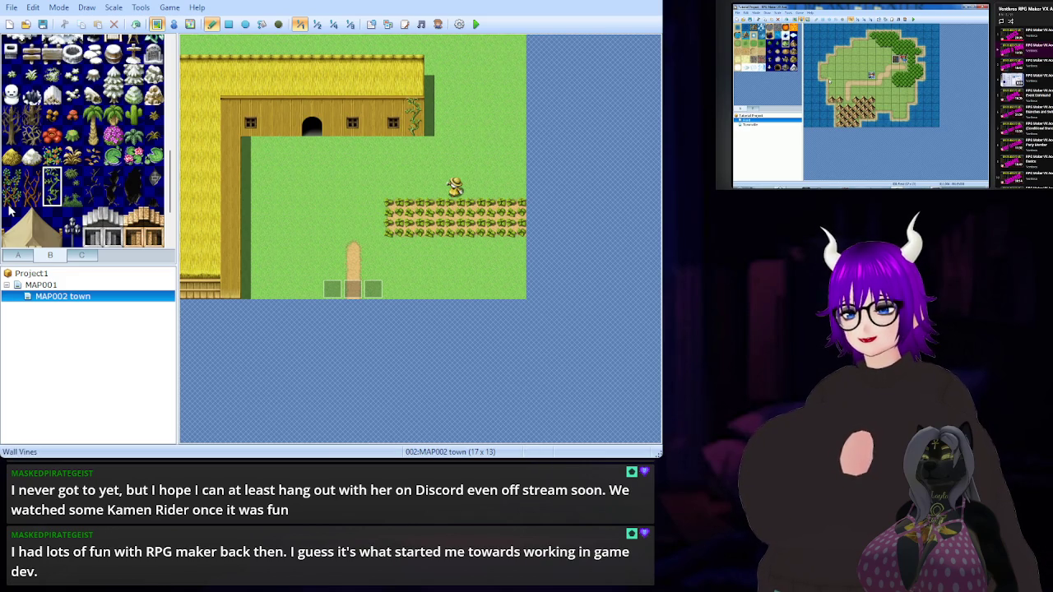
{"action": "scroll", "coordinate": [15, 90], "scroll_direction": "up", "scroll_amount": 3}
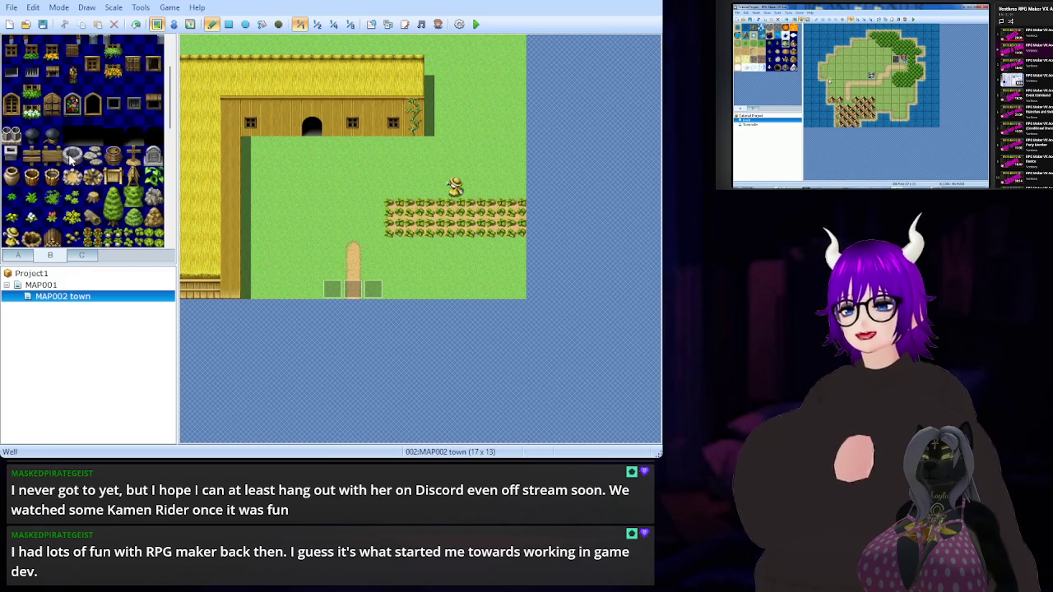
Paint plain grass down the barn's left wall column from tab A
{"action": "left_click", "coordinate": [19, 257]}
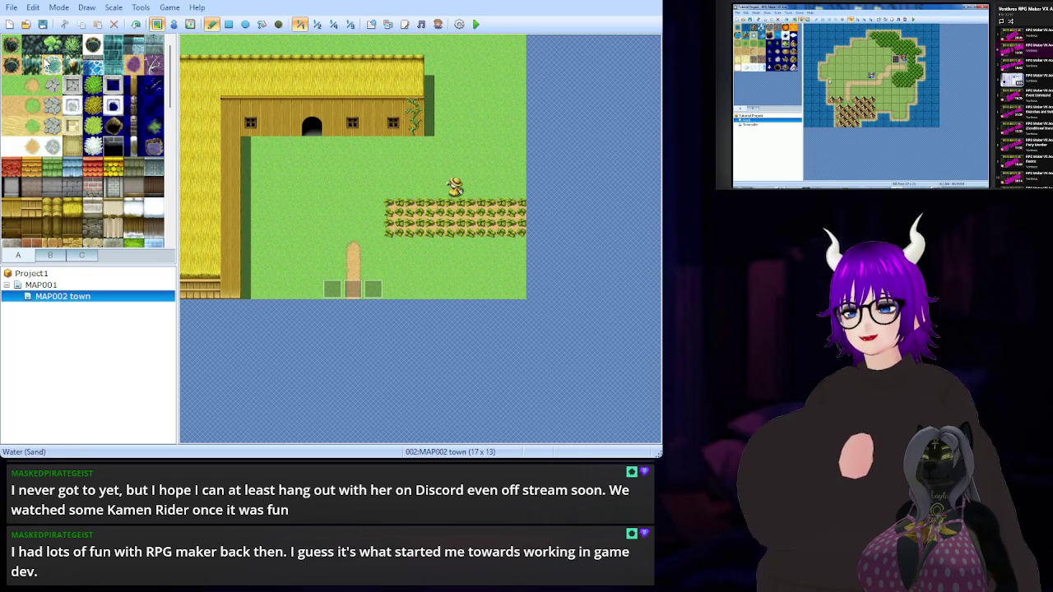
{"action": "left_click", "coordinate": [11, 85]}
{"action": "left_click_drag", "start_coordinate": [245, 153], "coordinate": [230, 290]}
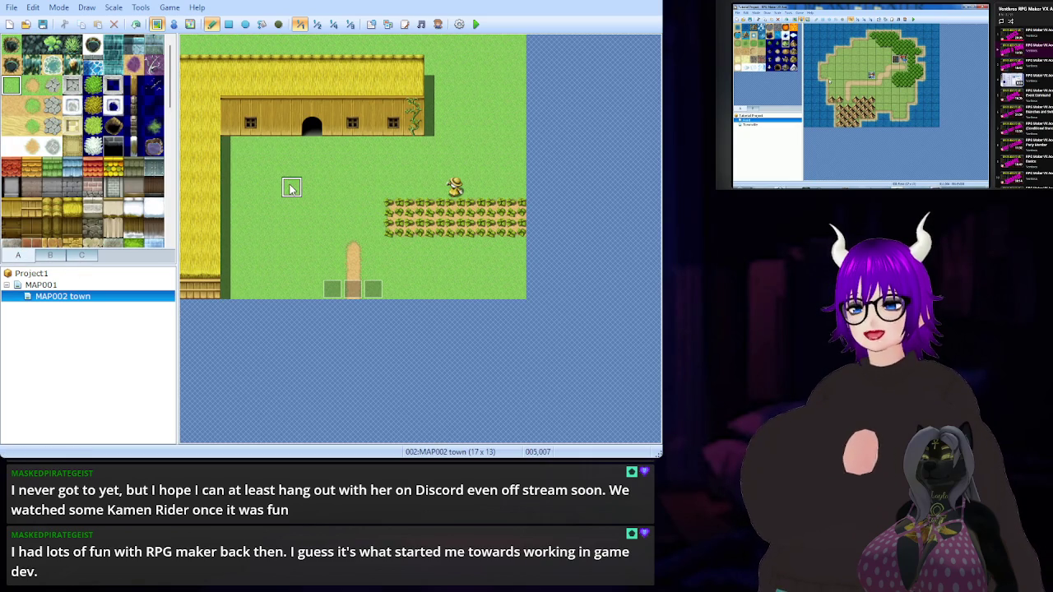
Try placing a fence post and a row of dead bushes, then undo both
{"action": "left_click", "coordinate": [133, 85]}
{"action": "left_click", "coordinate": [373, 128]}
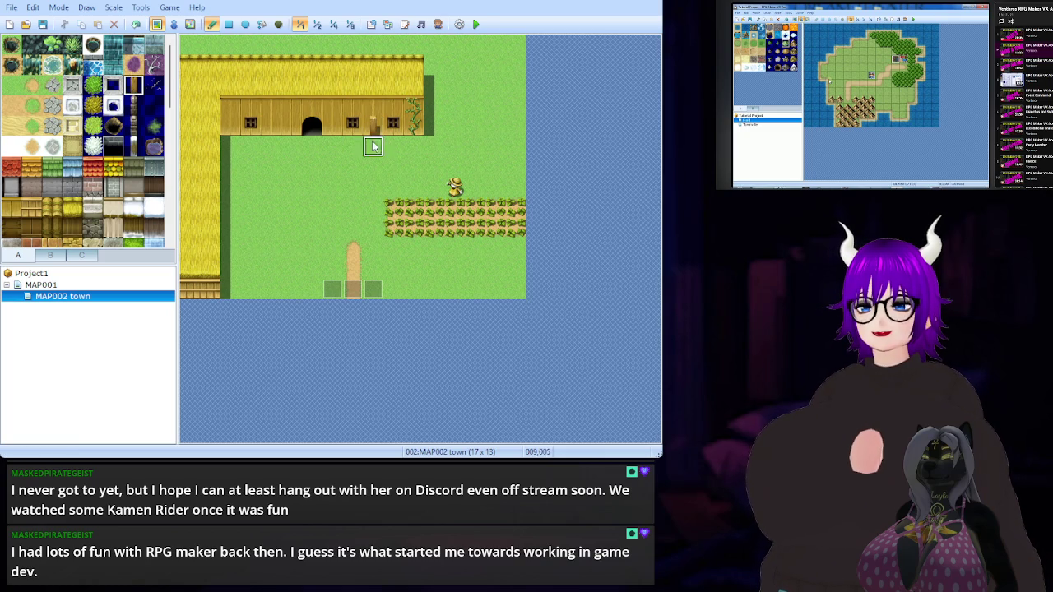
{"action": "key", "text": "ctrl+z"}
{"action": "key", "text": "ctrl+z"}
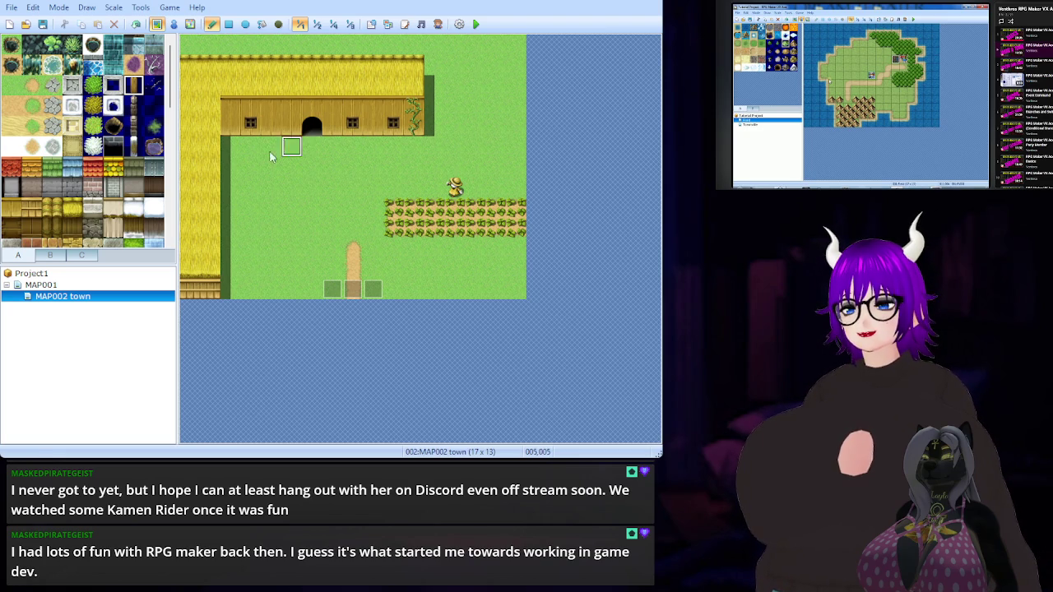
{"action": "left_click", "coordinate": [92, 107]}
{"action": "left_click_drag", "start_coordinate": [333, 187], "coordinate": [352, 186]}
{"action": "key", "text": "ctrl+z"}
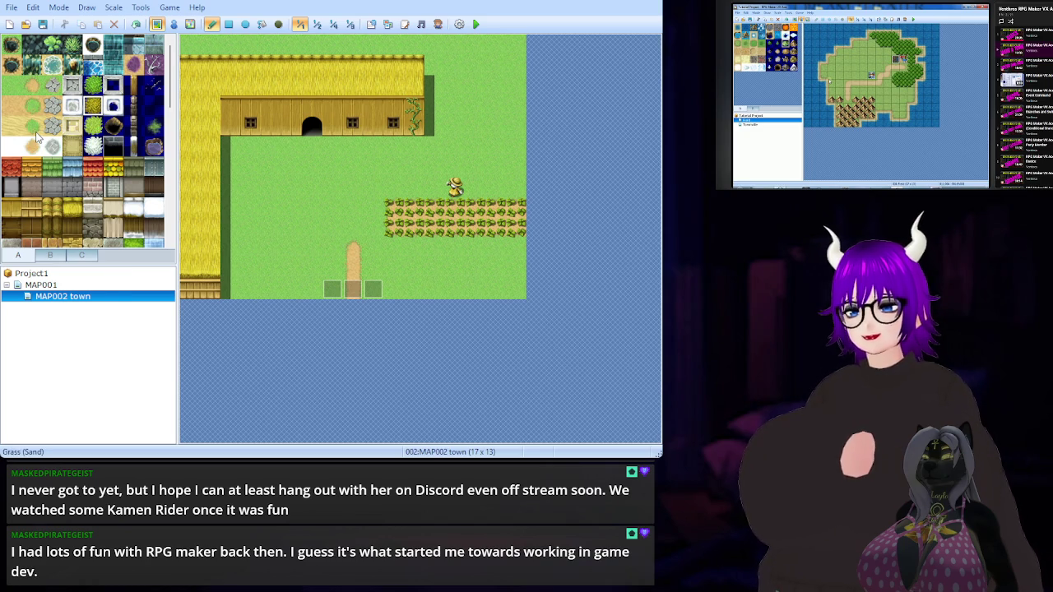
{"action": "scroll", "coordinate": [46, 99], "scroll_direction": "down", "scroll_amount": 5}
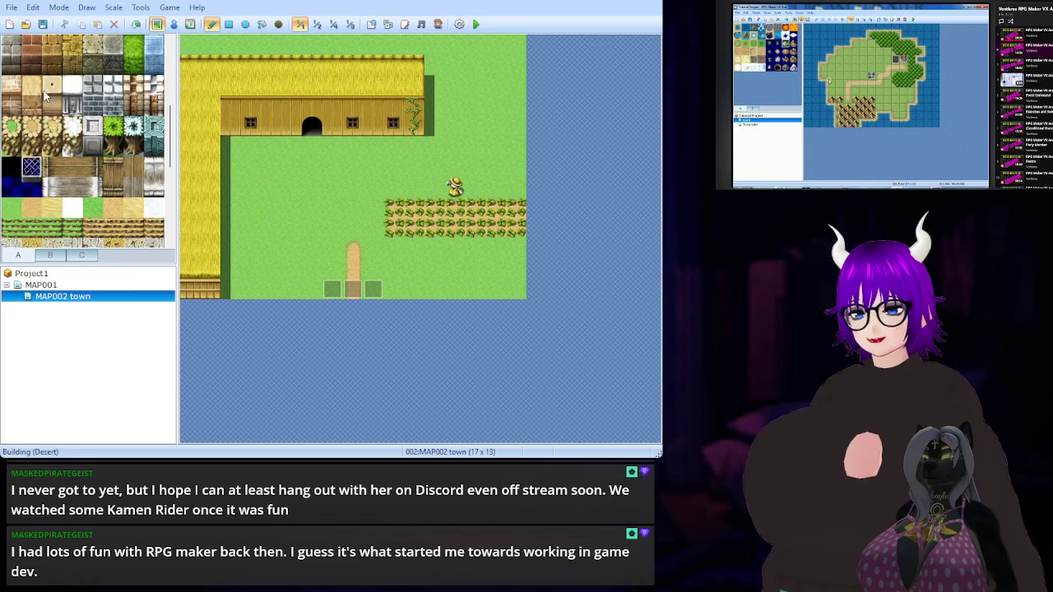
{"action": "scroll", "coordinate": [45, 97], "scroll_direction": "down", "scroll_amount": 2}
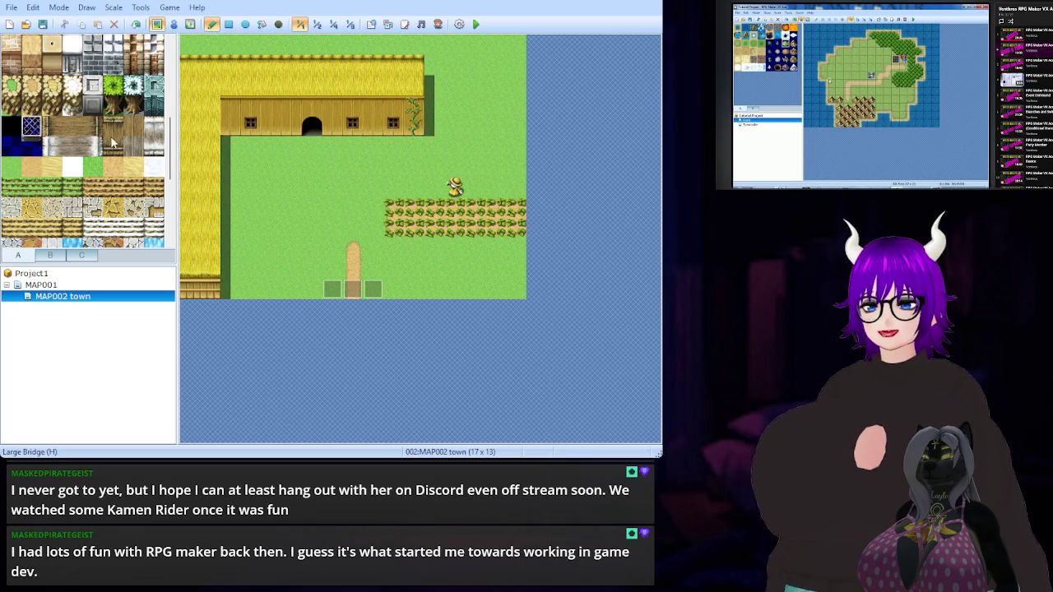
{"action": "scroll", "coordinate": [119, 145], "scroll_direction": "down", "scroll_amount": 5}
{"action": "scroll", "coordinate": [99, 131], "scroll_direction": "up", "scroll_amount": 10}
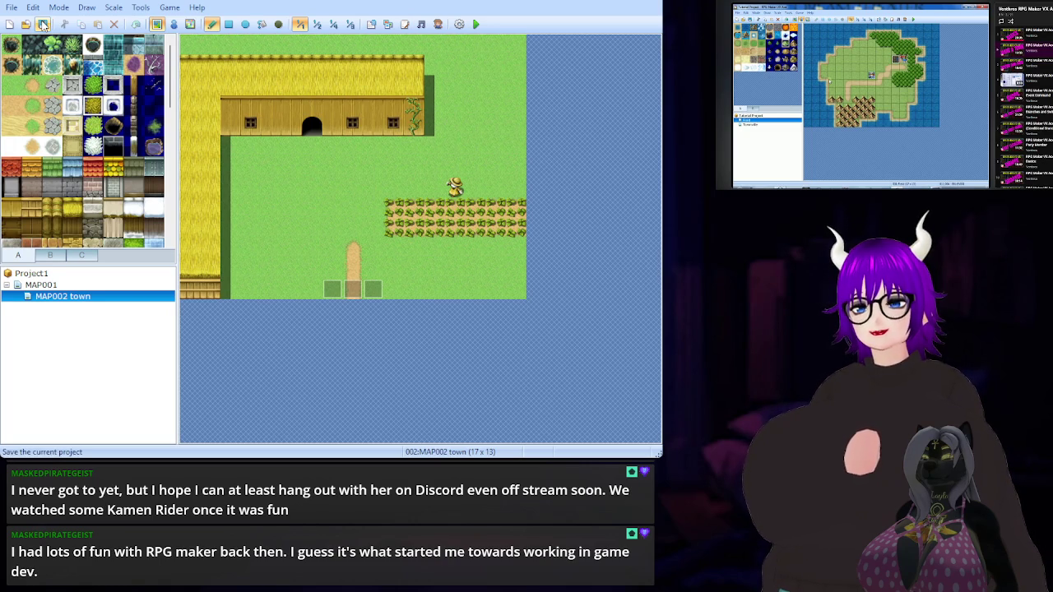
Save the project, then resume the reference tutorial video
{"action": "left_click", "coordinate": [43, 24]}
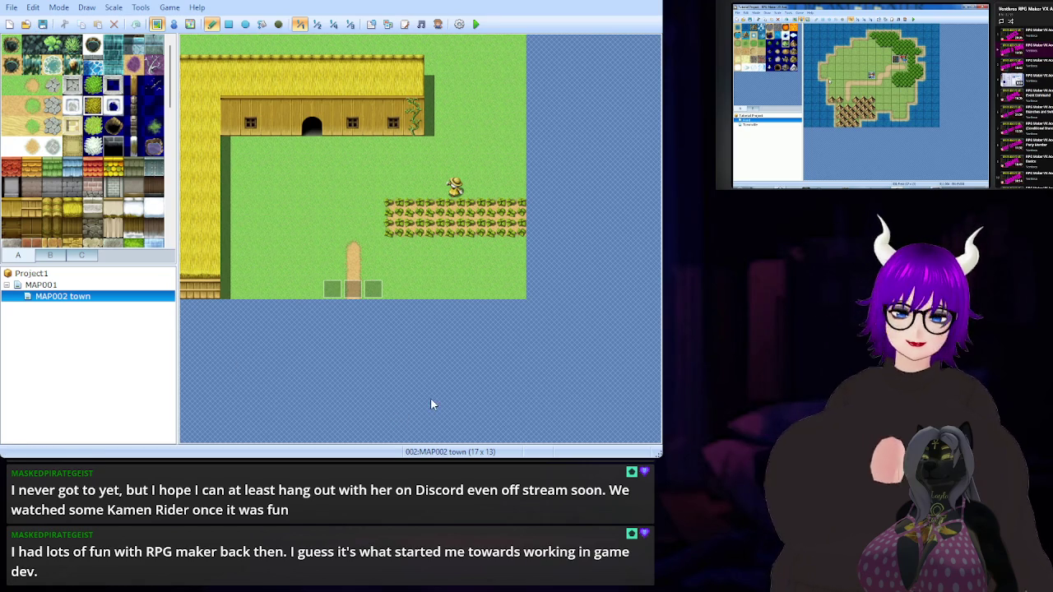
{"action": "key", "text": "space"}
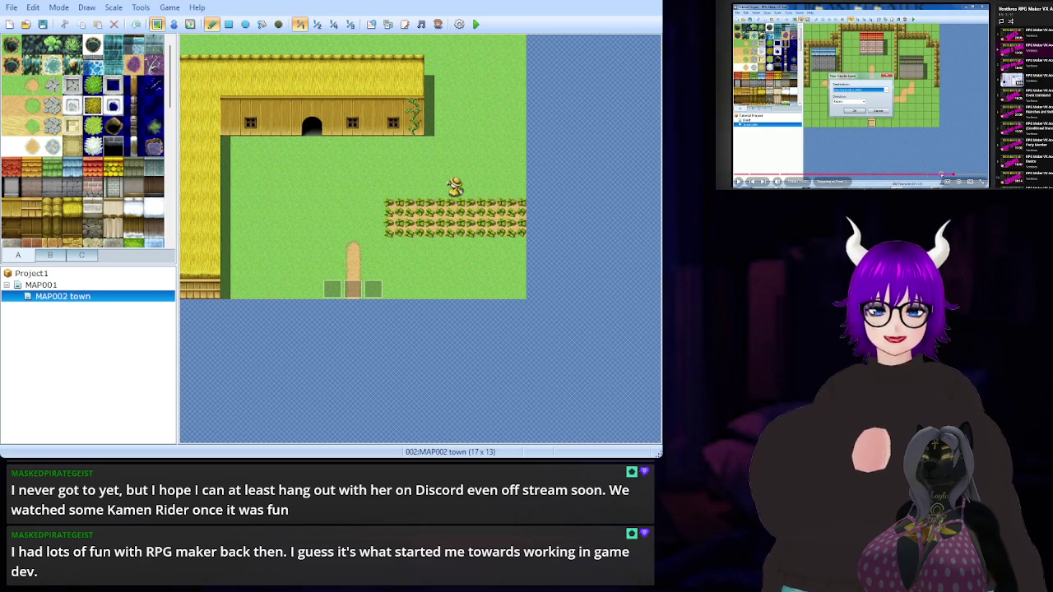
{"action": "left_click", "coordinate": [858, 119]}
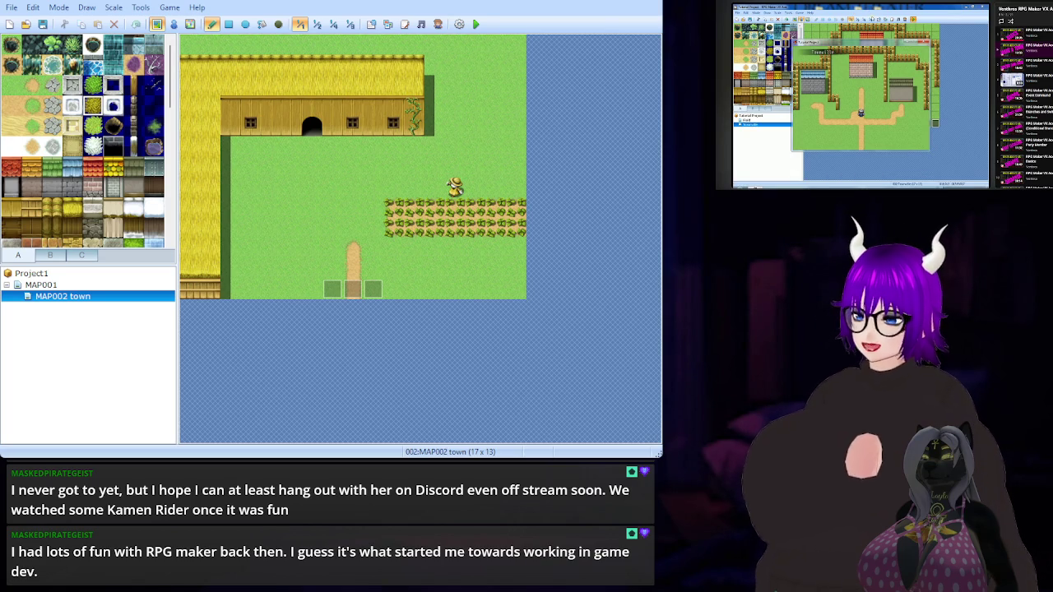
{"action": "mouse_move", "coordinate": [846, 187]}
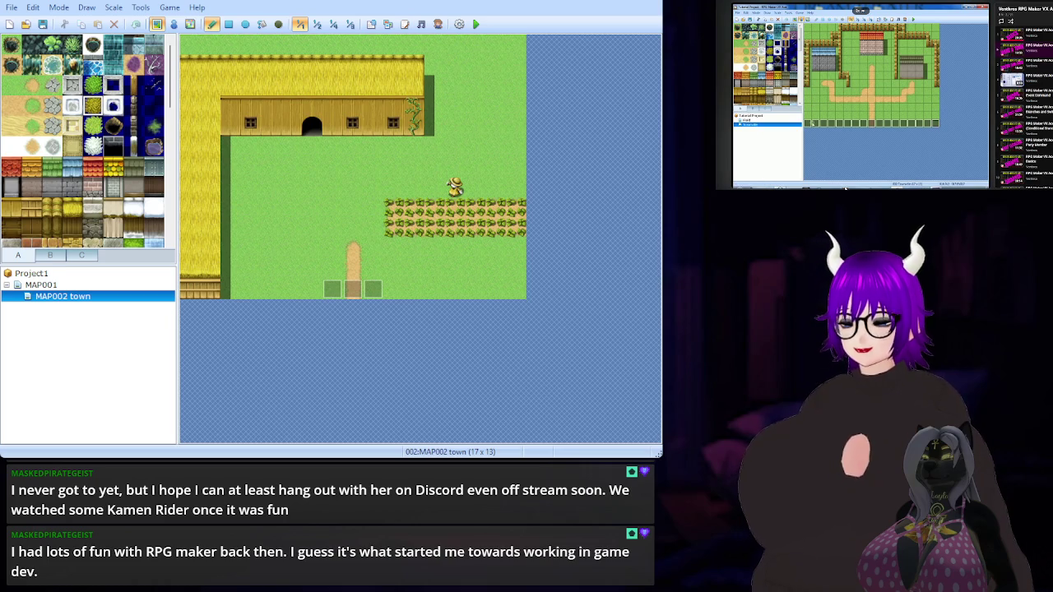
{"action": "left_click", "coordinate": [859, 95]}
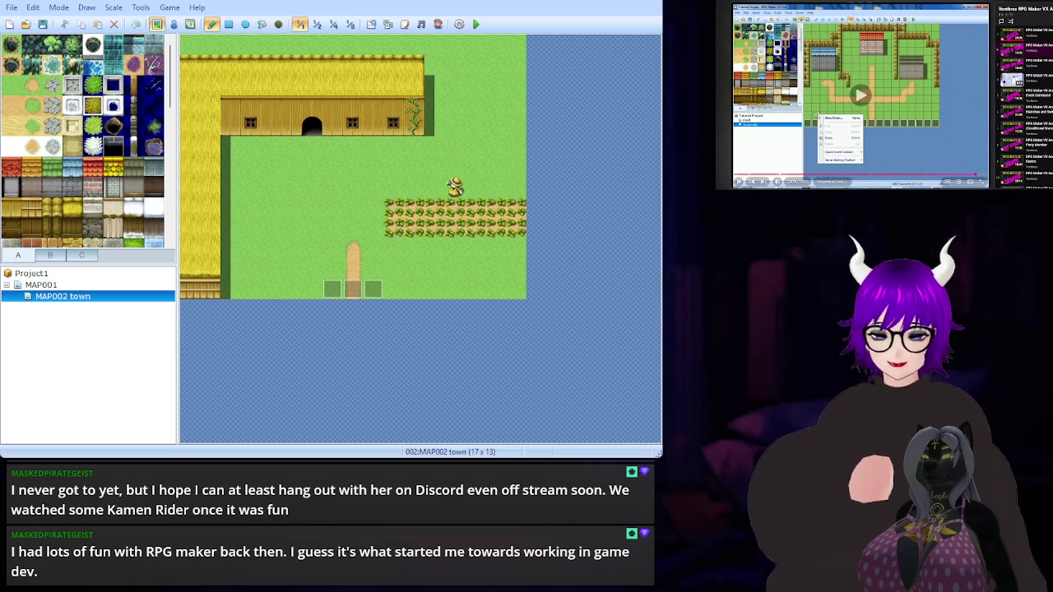
{"action": "key", "text": "space"}
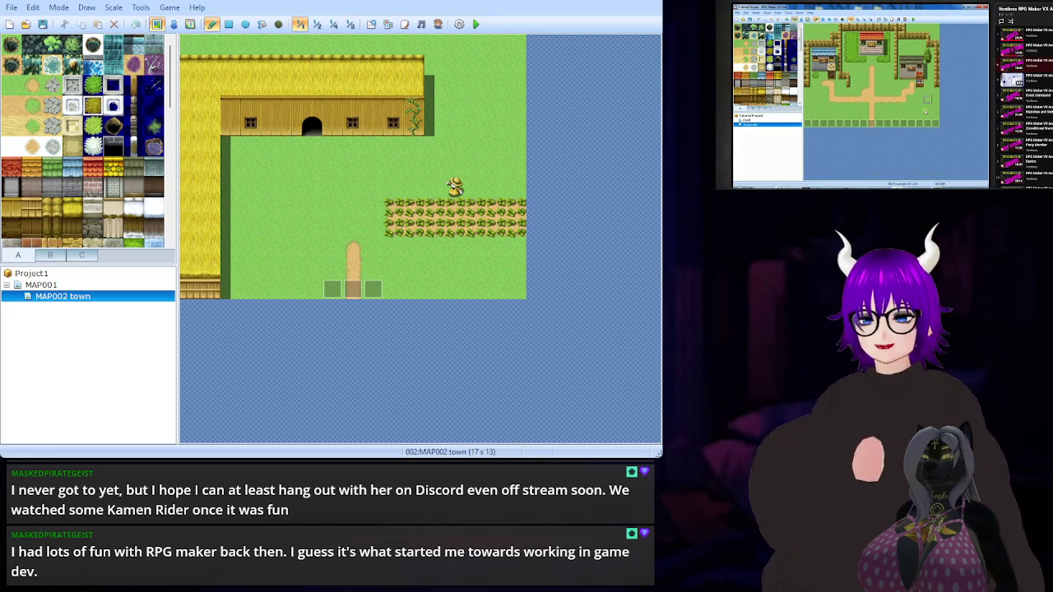
{"action": "left_click", "coordinate": [937, 150]}
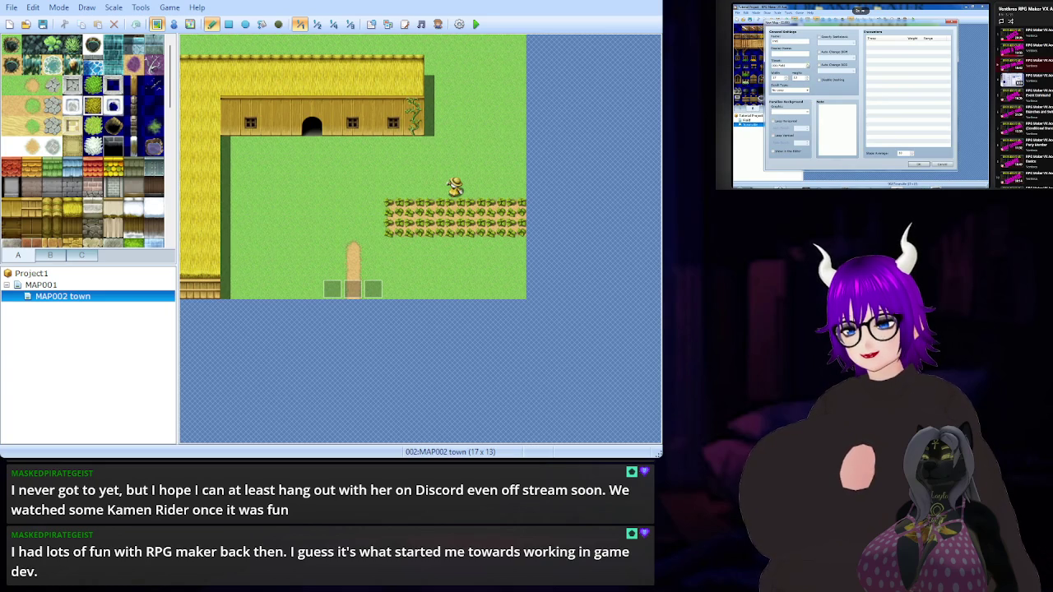
Confirm the new 17 × 13 map named Farm Dunder under MAP002 town
{"action": "key", "text": "space"}
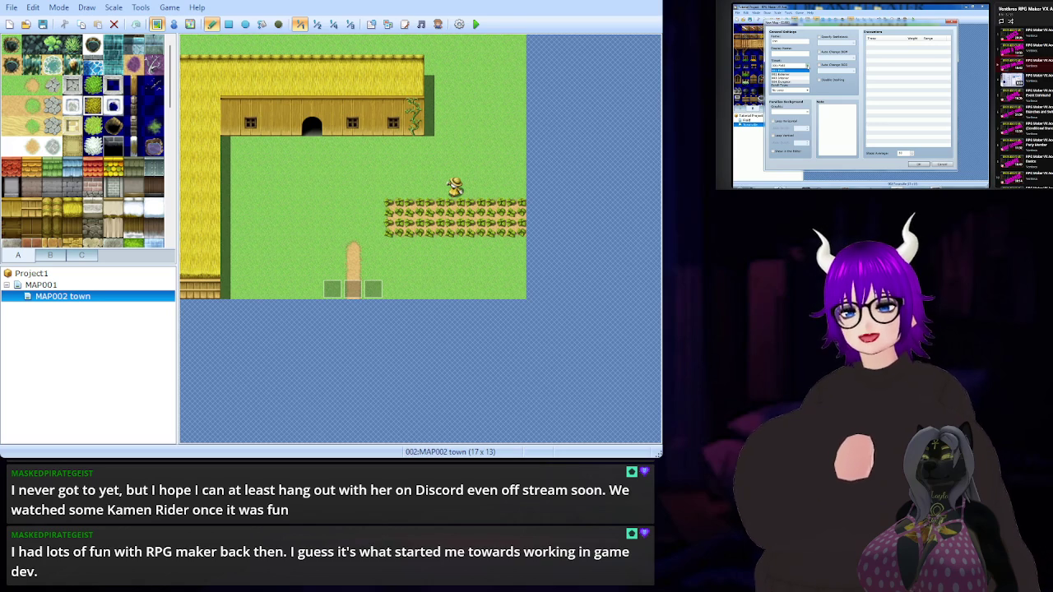
{"action": "key", "text": "Return"}
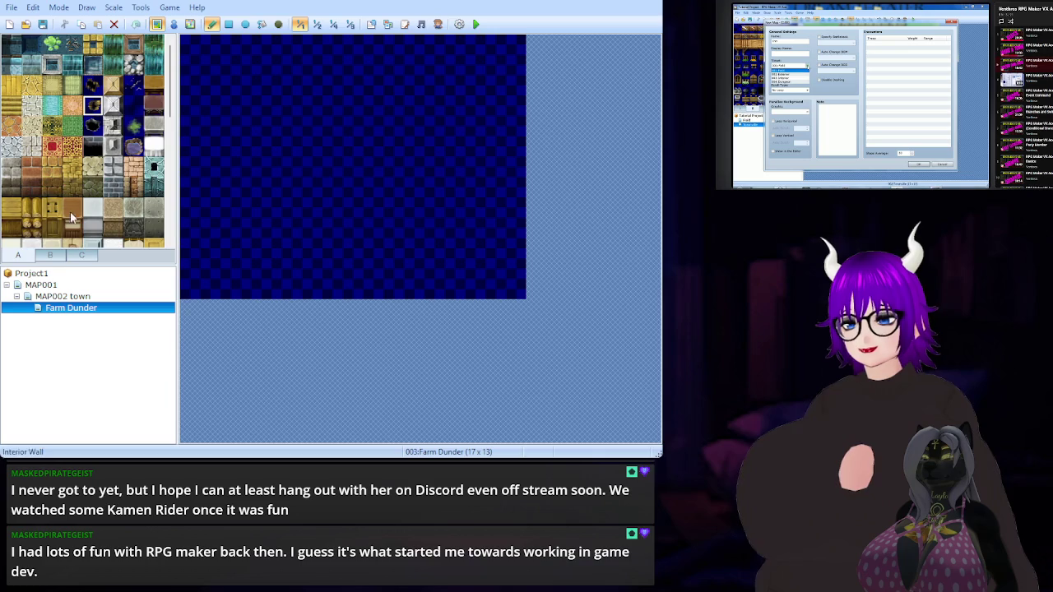
{"action": "left_click", "coordinate": [59, 258]}
Pick the wooden floor tile from tab A and paint a wide band across Farm Dunder's upper rows
{"action": "left_click", "coordinate": [82, 256]}
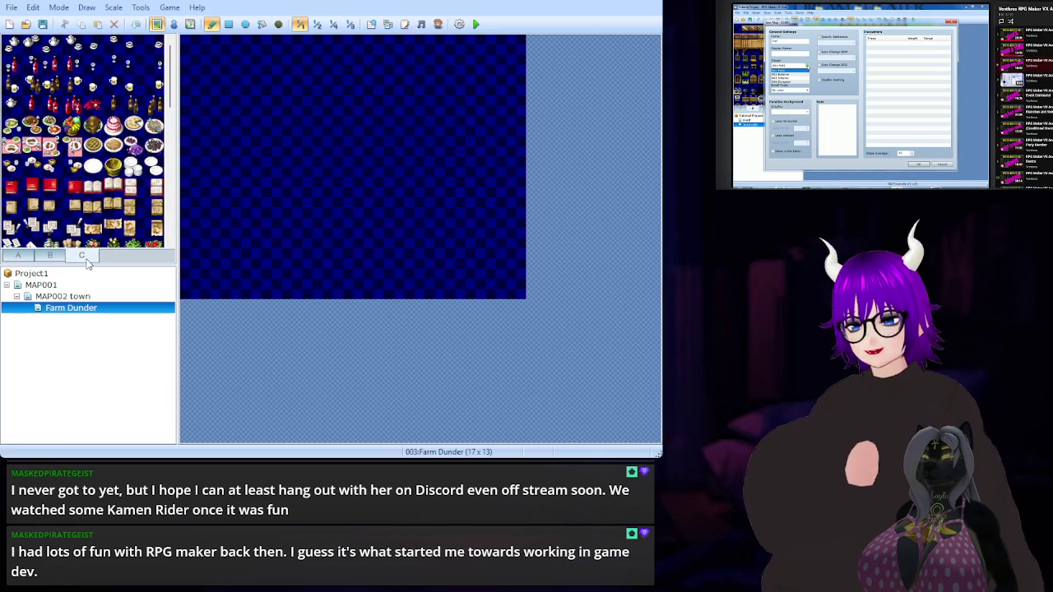
{"action": "left_click", "coordinate": [53, 260]}
{"action": "left_click", "coordinate": [25, 259]}
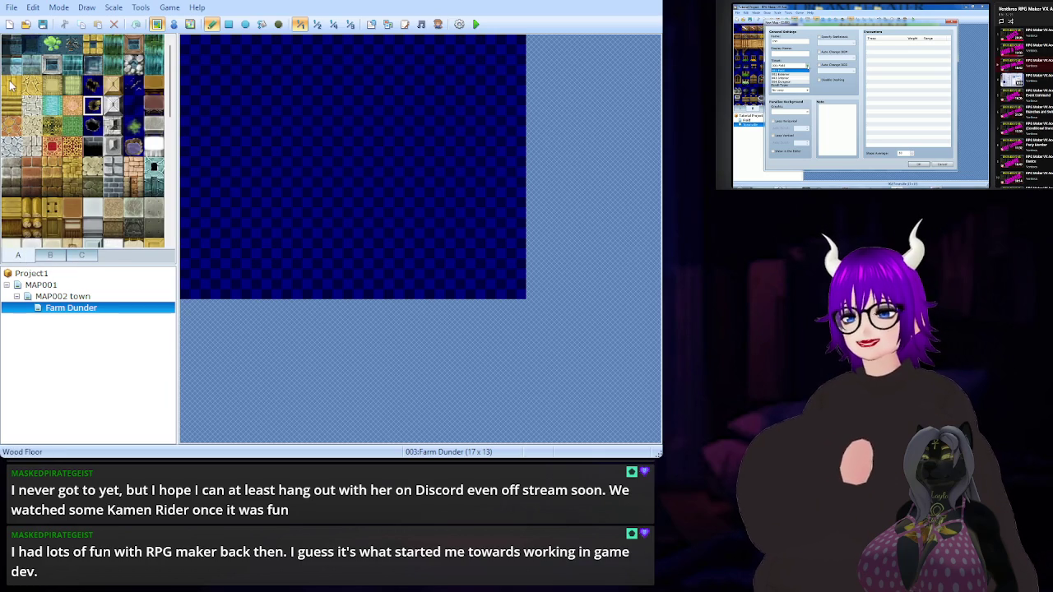
{"action": "scroll", "coordinate": [15, 90], "scroll_direction": "down", "scroll_amount": 5}
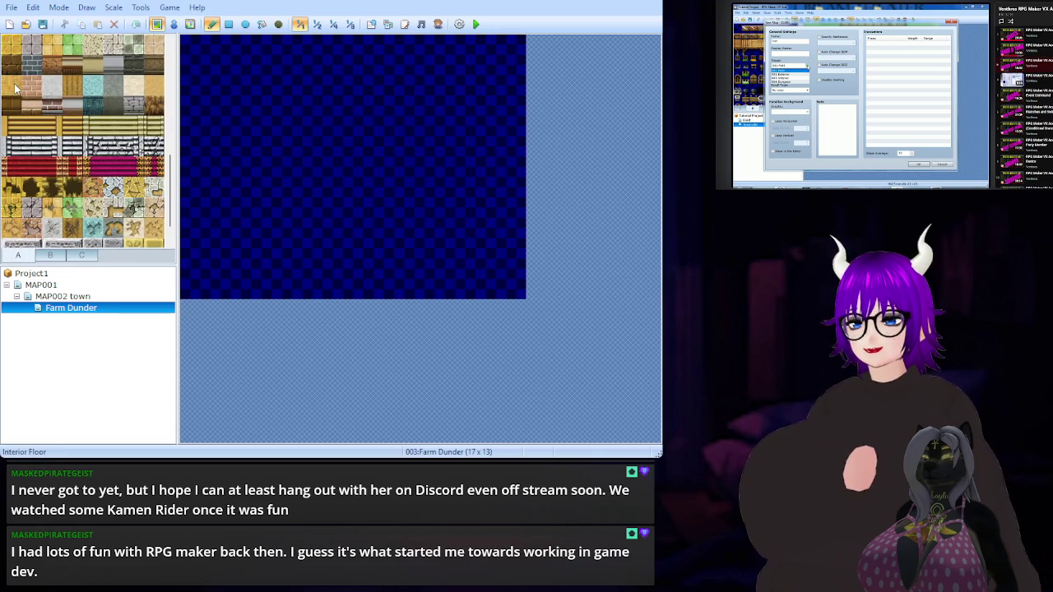
{"action": "scroll", "coordinate": [15, 90], "scroll_direction": "up", "scroll_amount": 3}
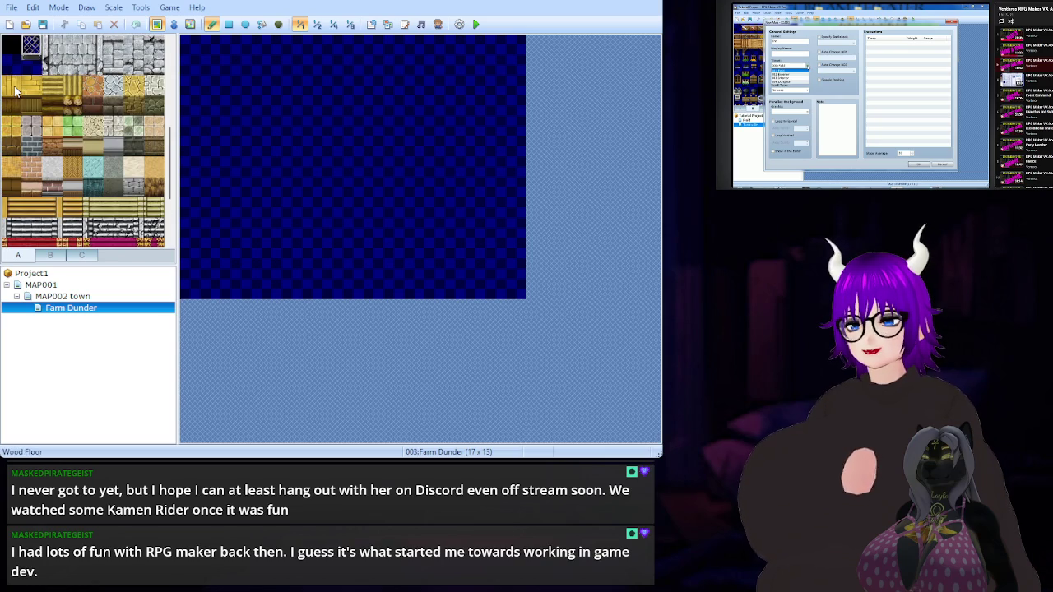
{"action": "scroll", "coordinate": [15, 91], "scroll_direction": "down", "scroll_amount": 4}
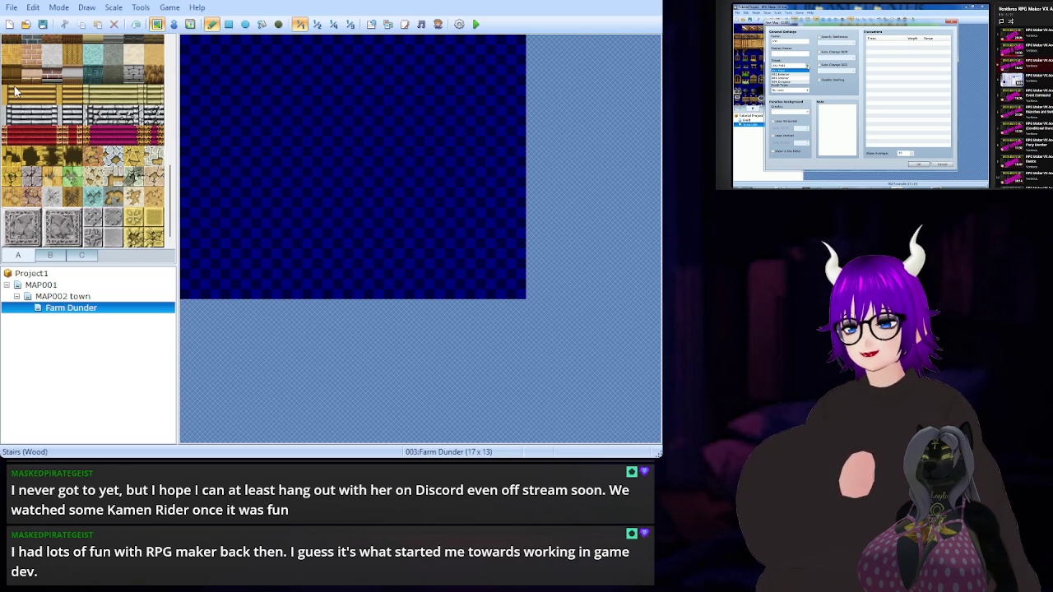
{"action": "scroll", "coordinate": [15, 91], "scroll_direction": "up", "scroll_amount": 4}
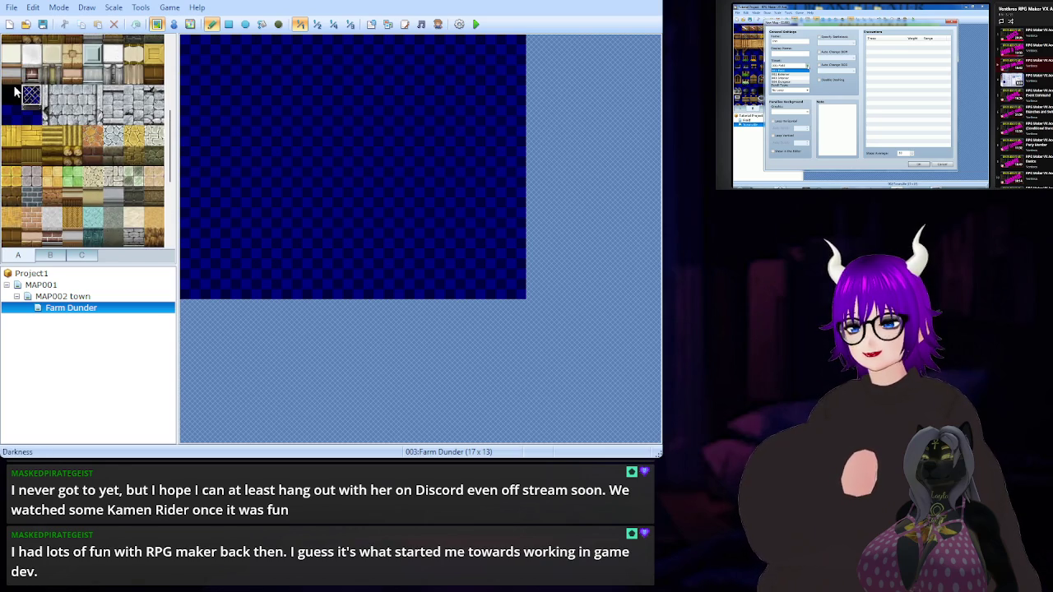
{"action": "scroll", "coordinate": [15, 91], "scroll_direction": "up", "scroll_amount": 2}
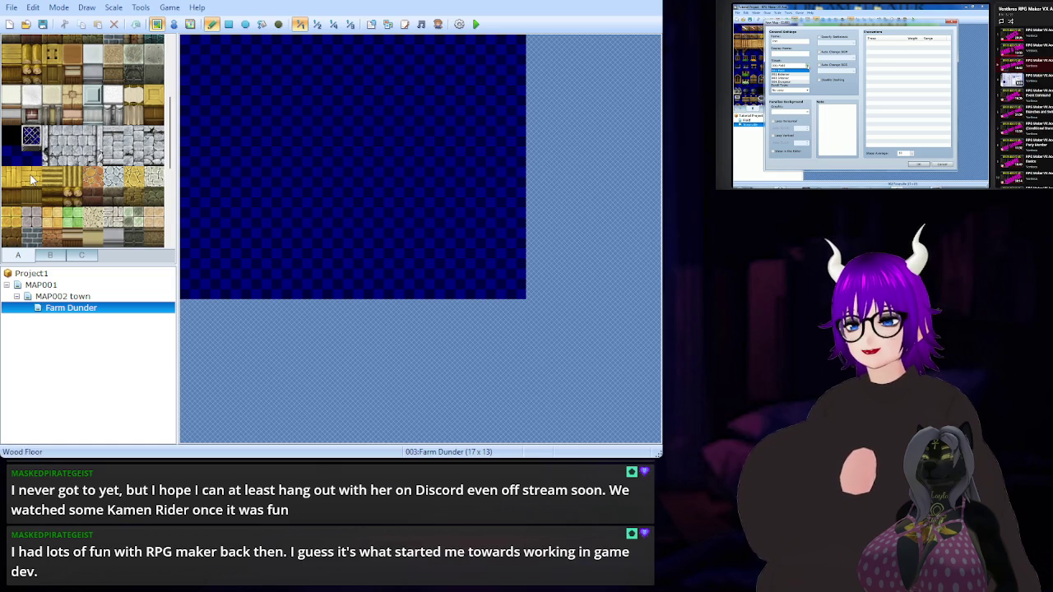
{"action": "left_click", "coordinate": [12, 55]}
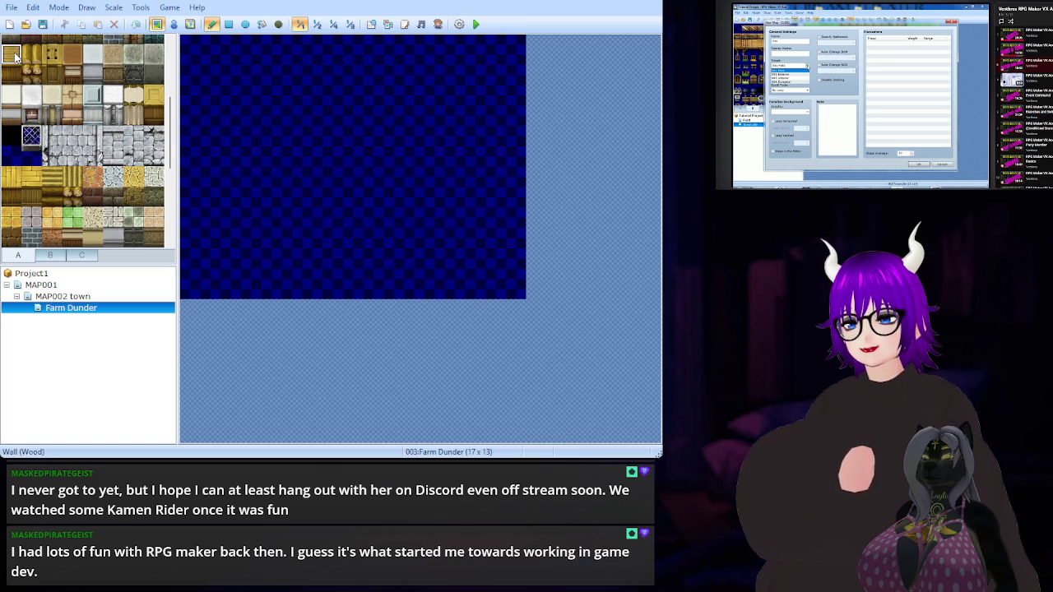
{"action": "mouse_move", "coordinate": [188, 86]}
{"action": "left_mouse_down"}
{"action": "mouse_move", "coordinate": [515, 84]}
{"action": "mouse_move", "coordinate": [477, 106]}
{"action": "mouse_move", "coordinate": [189, 107]}
{"action": "mouse_move", "coordinate": [228, 123]}
{"action": "mouse_move", "coordinate": [494, 124]}
{"action": "mouse_move", "coordinate": [519, 141]}
{"action": "mouse_move", "coordinate": [183, 155]}
{"action": "mouse_move", "coordinate": [493, 183]}
{"action": "mouse_move", "coordinate": [511, 176]}
{"action": "mouse_move", "coordinate": [493, 186]}
{"action": "mouse_move", "coordinate": [187, 187]}
{"action": "left_mouse_up"}
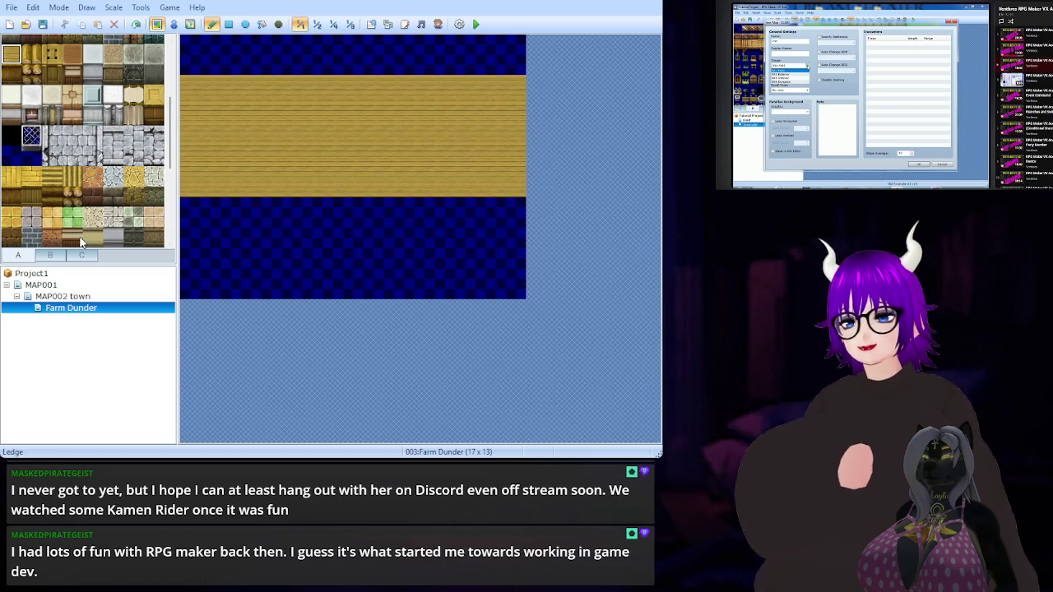
Browse the furniture, item, and wall-and-floor tile palettes
{"action": "left_click", "coordinate": [50, 259]}
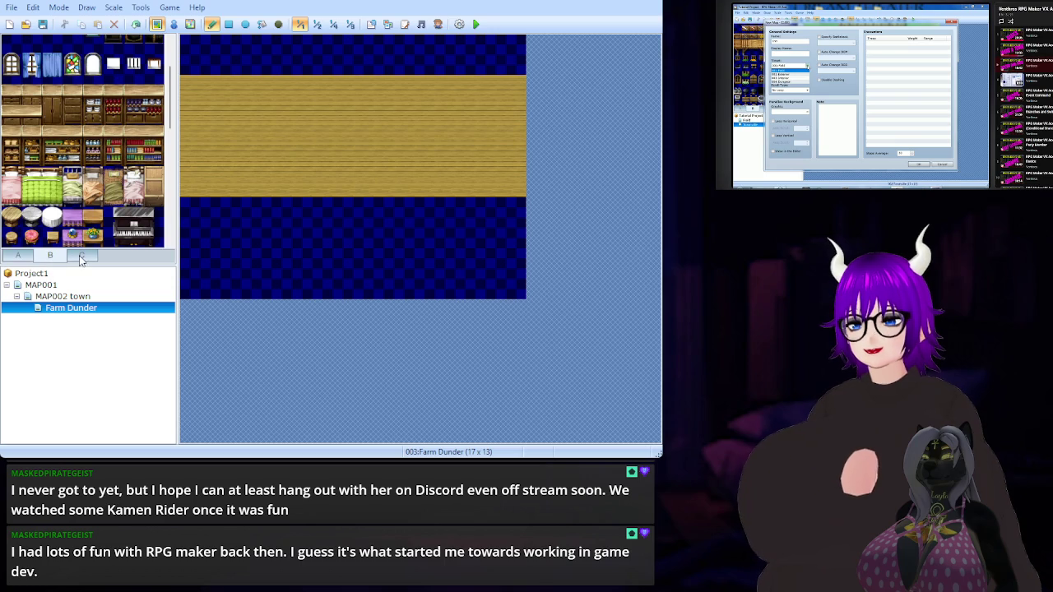
{"action": "left_click", "coordinate": [83, 258]}
{"action": "left_click", "coordinate": [50, 258]}
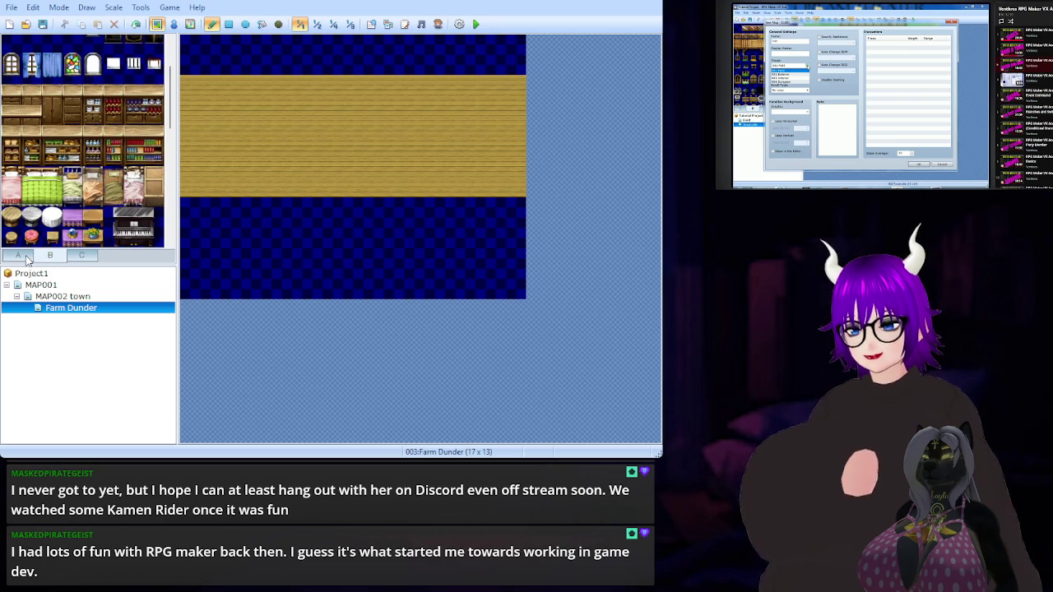
{"action": "scroll", "coordinate": [84, 155], "scroll_direction": "up", "scroll_amount": 3}
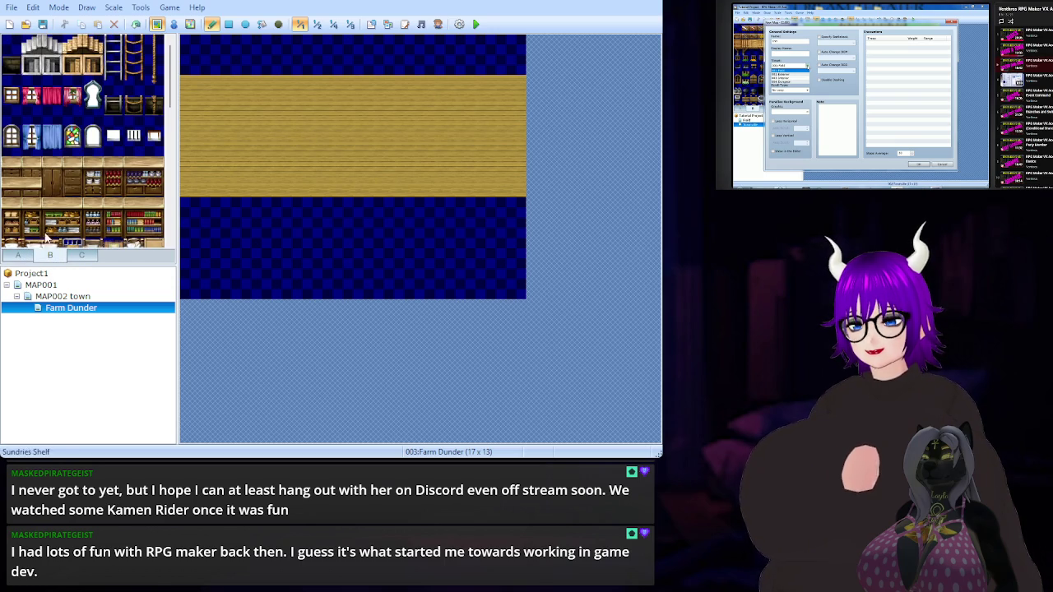
{"action": "left_click", "coordinate": [17, 256]}
{"action": "scroll", "coordinate": [92, 165], "scroll_direction": "down", "scroll_amount": 3}
{"action": "scroll", "coordinate": [93, 171], "scroll_direction": "up", "scroll_amount": 1}
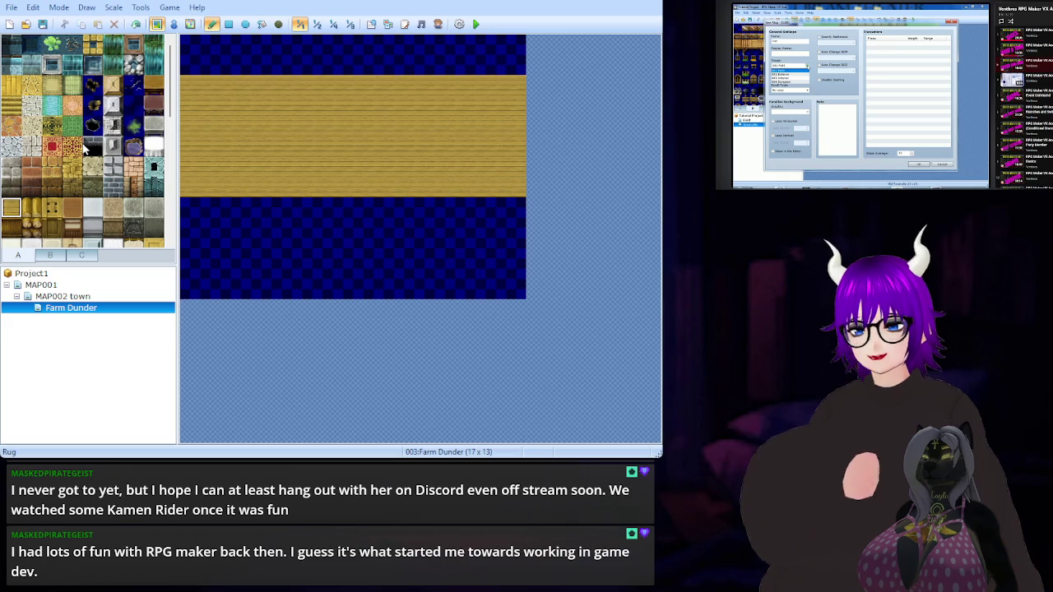
{"action": "scroll", "coordinate": [68, 128], "scroll_direction": "down", "scroll_amount": 3}
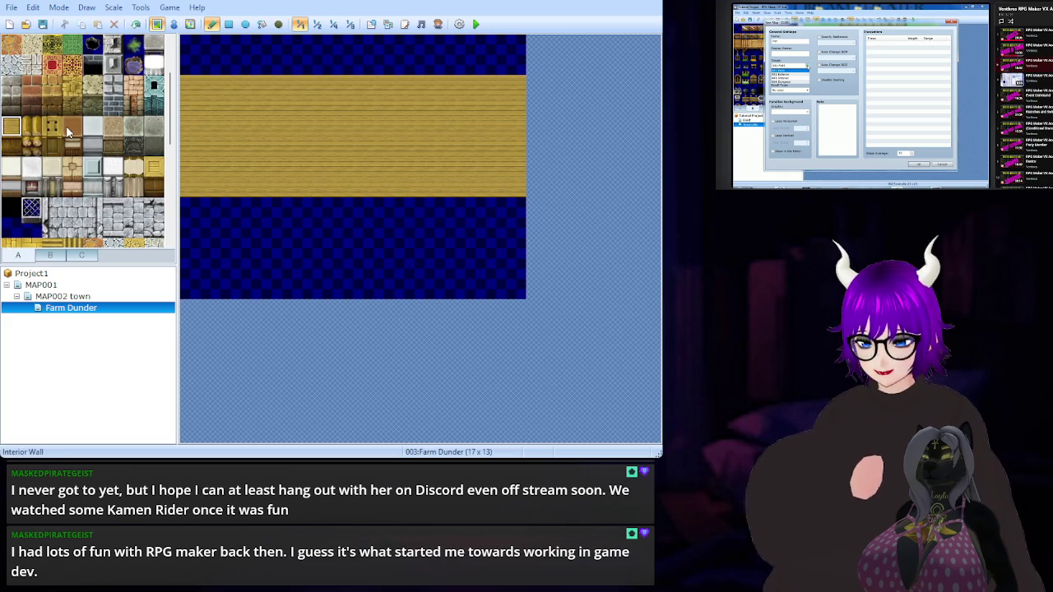
{"action": "scroll", "coordinate": [66, 126], "scroll_direction": "down", "scroll_amount": 3}
{"action": "scroll", "coordinate": [68, 129], "scroll_direction": "down", "scroll_amount": 6}
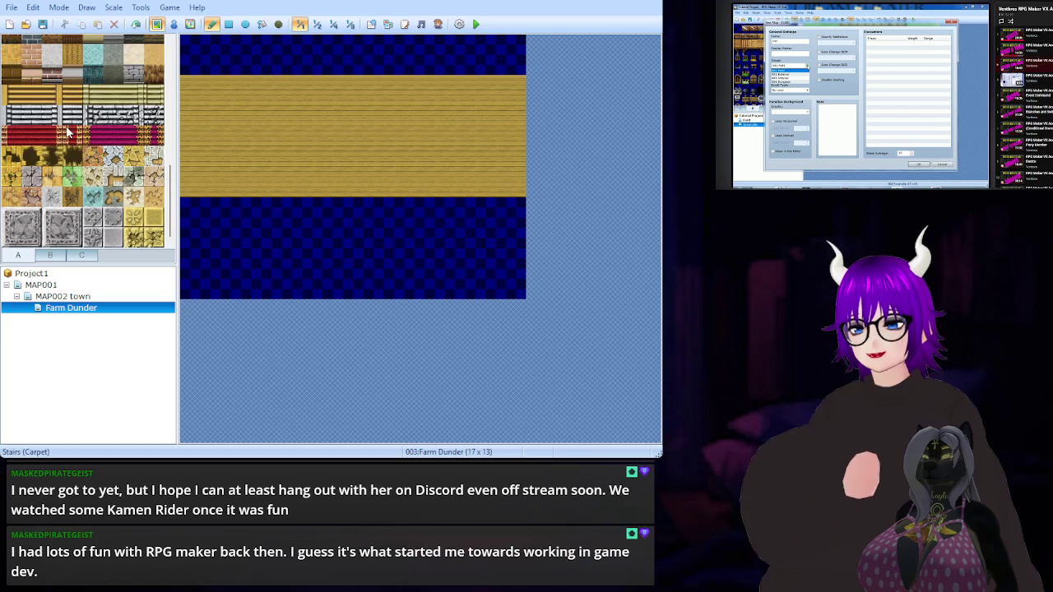
{"action": "scroll", "coordinate": [68, 130], "scroll_direction": "up", "scroll_amount": 6}
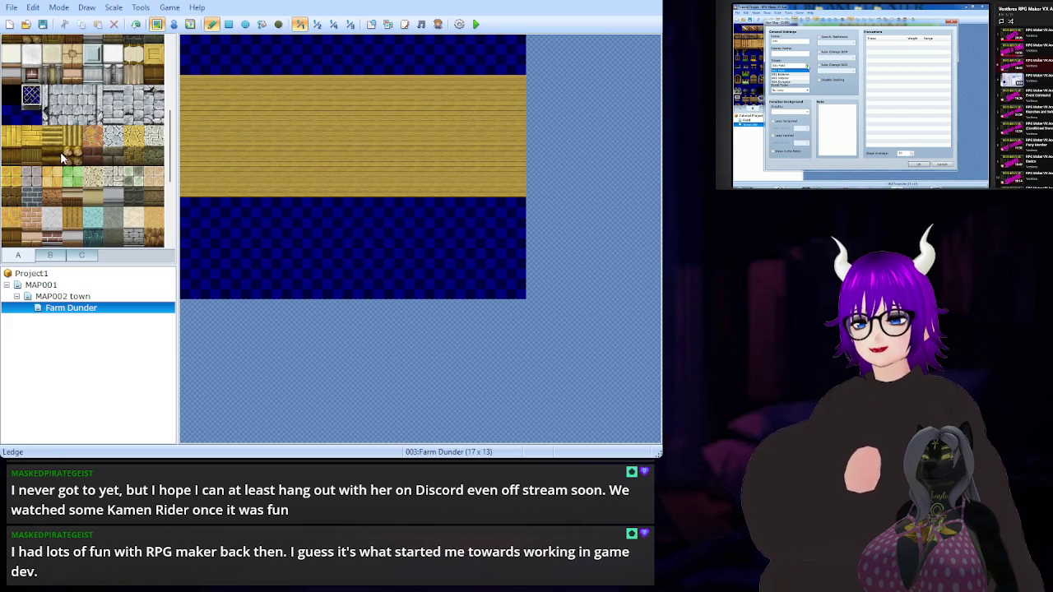
Paint ledge tiles along the map's top rows, then undo them
{"action": "mouse_move", "coordinate": [190, 70]}
{"action": "left_mouse_down"}
{"action": "mouse_move", "coordinate": [447, 87]}
{"action": "mouse_move", "coordinate": [524, 66]}
{"action": "left_mouse_up"}
{"action": "key", "text": "ctrl+z"}
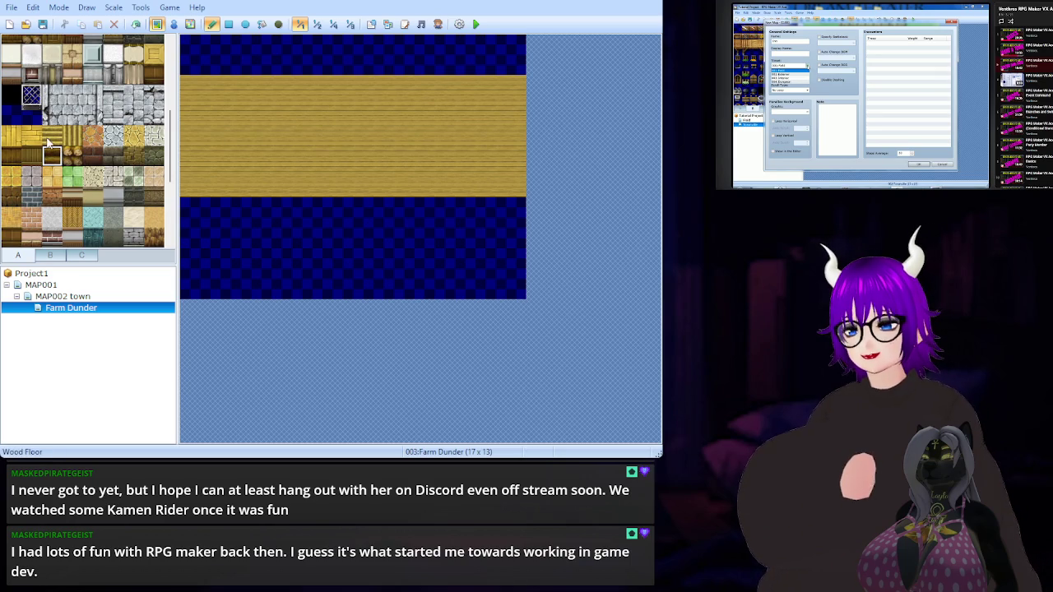
{"action": "scroll", "coordinate": [61, 175], "scroll_direction": "up", "scroll_amount": 3}
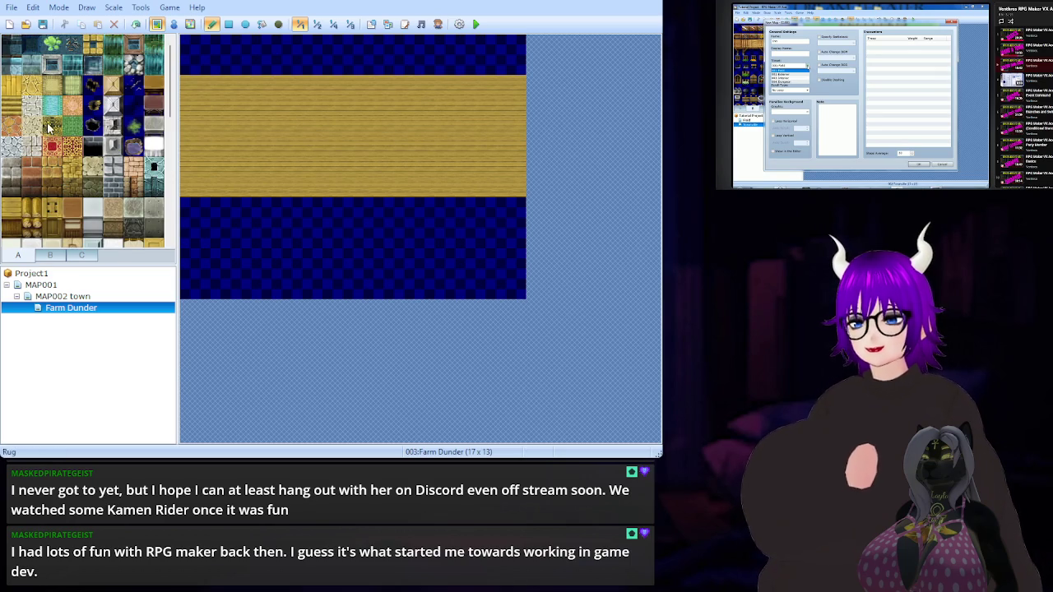
{"action": "scroll", "coordinate": [51, 130], "scroll_direction": "down", "scroll_amount": 3}
{"action": "scroll", "coordinate": [51, 129], "scroll_direction": "up", "scroll_amount": 3}
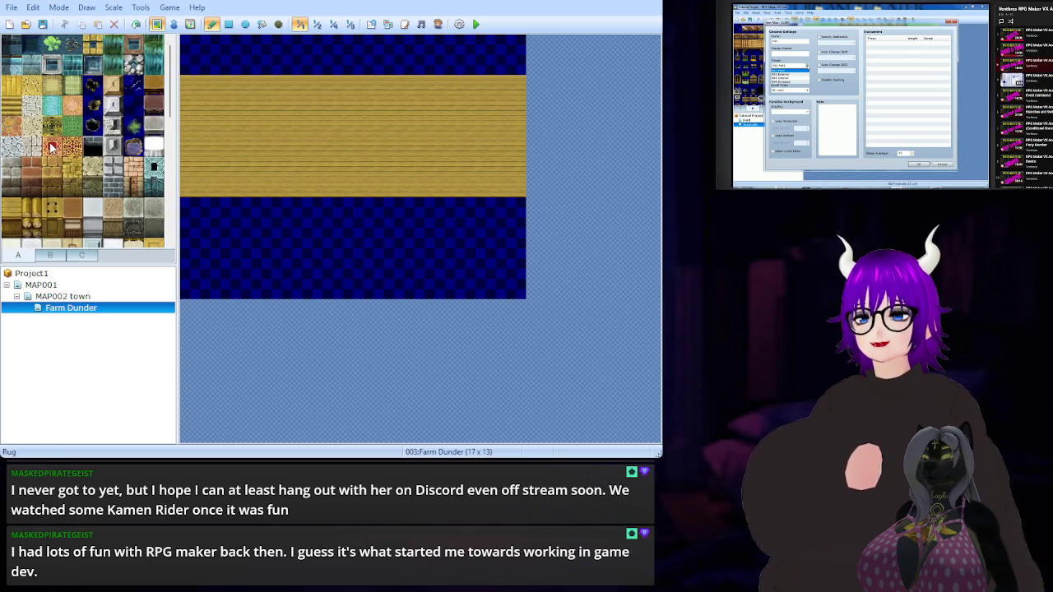
Paint Wood Floor tiles over the top rows of the Farm Dunder map
{"action": "left_click", "coordinate": [12, 107]}
{"action": "mouse_move", "coordinate": [190, 64]}
{"action": "left_mouse_down"}
{"action": "mouse_move", "coordinate": [515, 70]}
{"action": "mouse_move", "coordinate": [511, 43]}
{"action": "mouse_move", "coordinate": [194, 48]}
{"action": "left_mouse_up"}
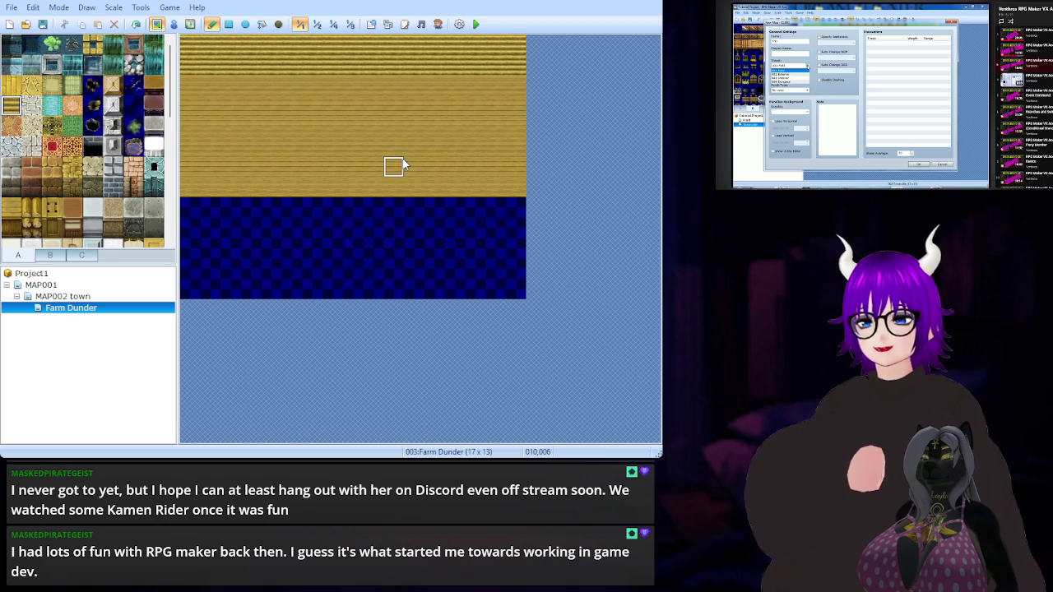
{"action": "scroll", "coordinate": [33, 190], "scroll_direction": "down", "scroll_amount": 3}
{"action": "scroll", "coordinate": [33, 189], "scroll_direction": "down", "scroll_amount": 3}
{"action": "scroll", "coordinate": [33, 181], "scroll_direction": "up", "scroll_amount": 3}
{"action": "scroll", "coordinate": [32, 173], "scroll_direction": "down", "scroll_amount": 3}
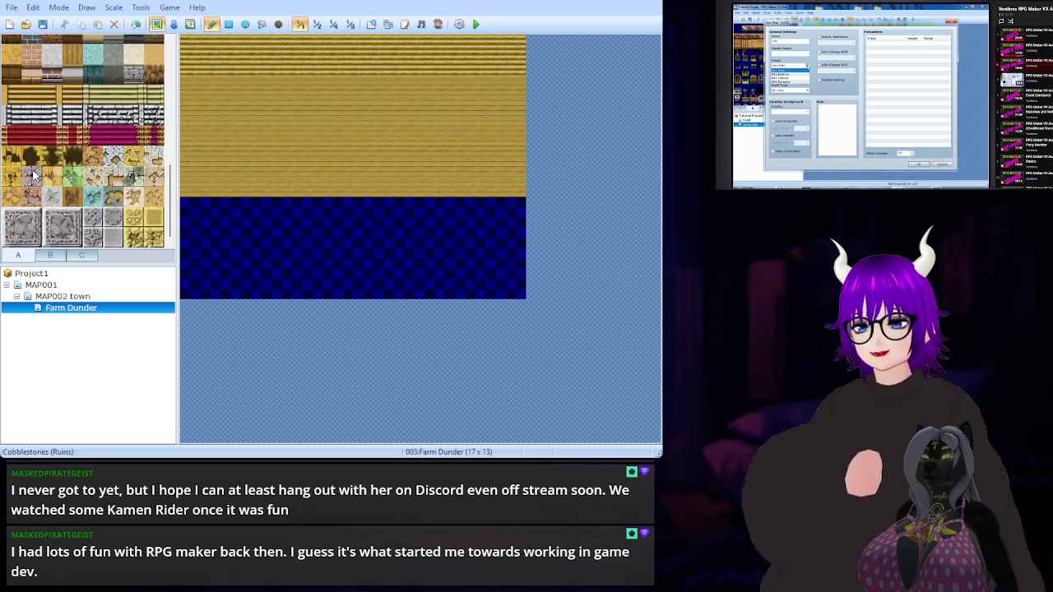
{"action": "left_click", "coordinate": [50, 256]}
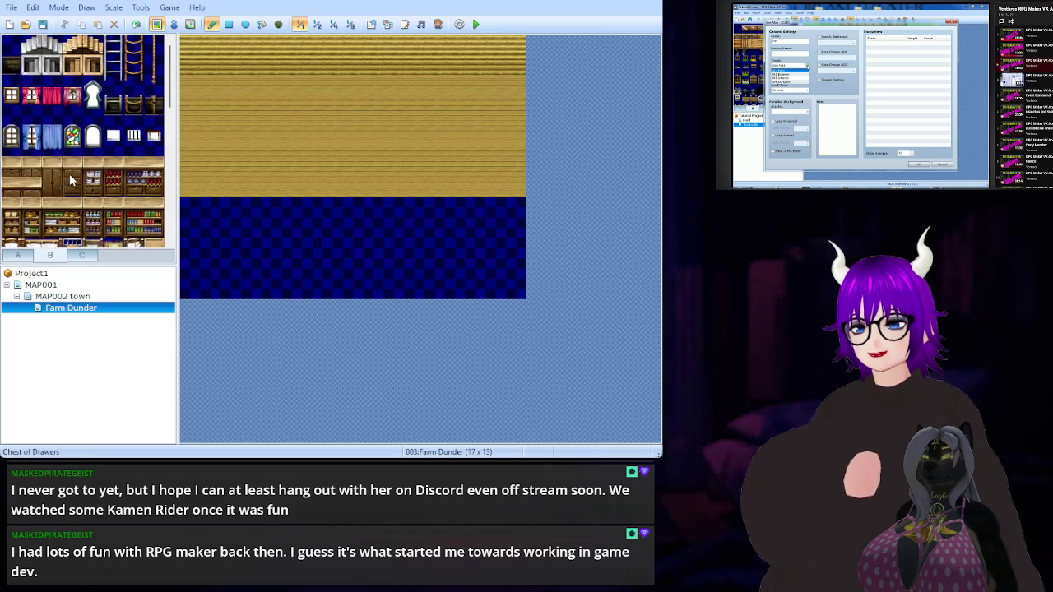
Place four window tiles spaced along the map's top row
{"action": "left_click", "coordinate": [11, 93]}
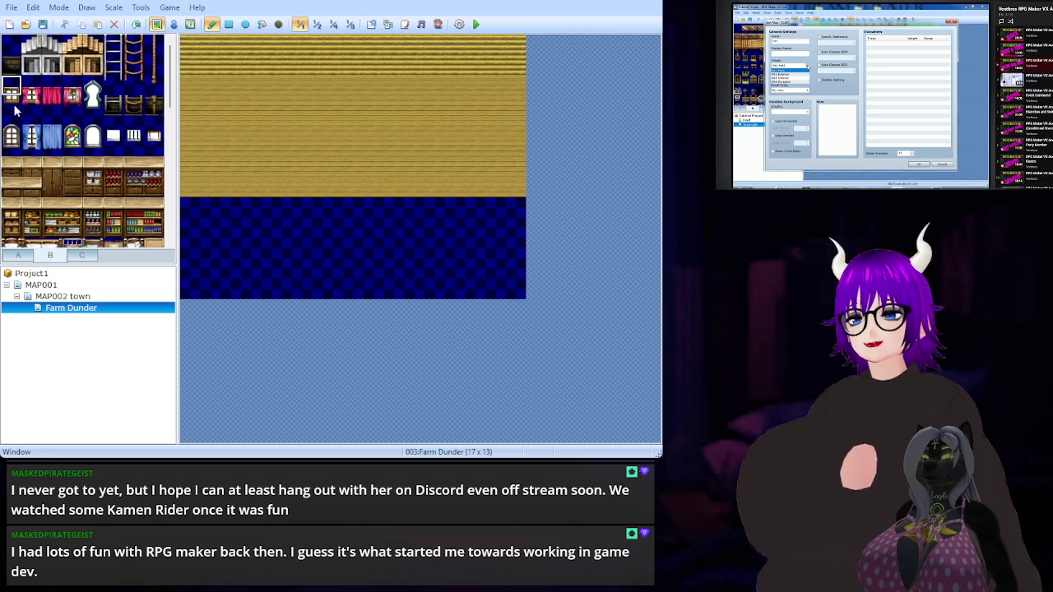
{"action": "left_click", "coordinate": [190, 55]}
{"action": "left_click", "coordinate": [251, 54]}
{"action": "left_click", "coordinate": [434, 54]}
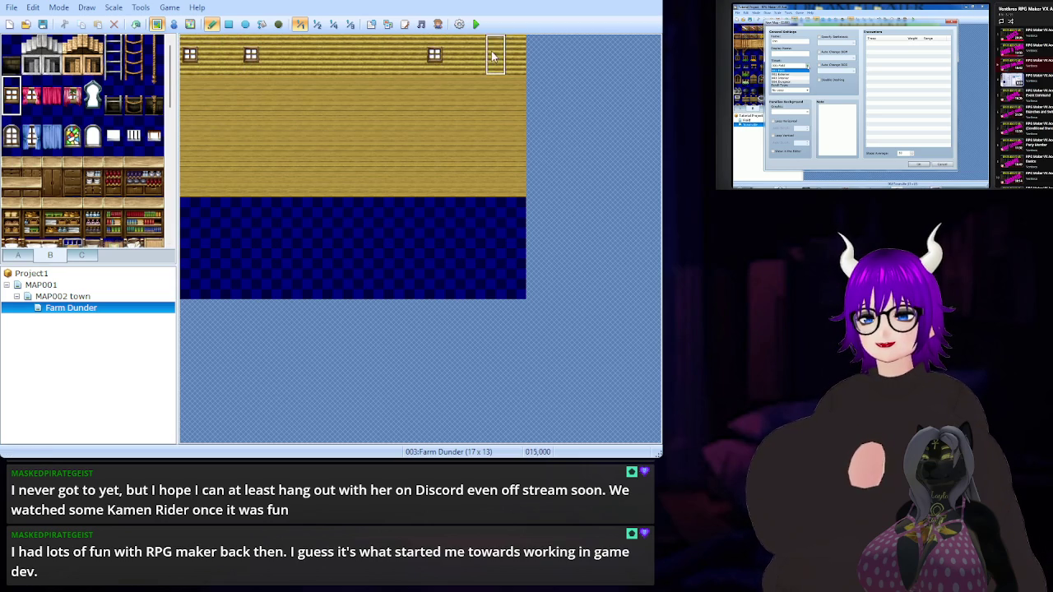
{"action": "left_click", "coordinate": [496, 54]}
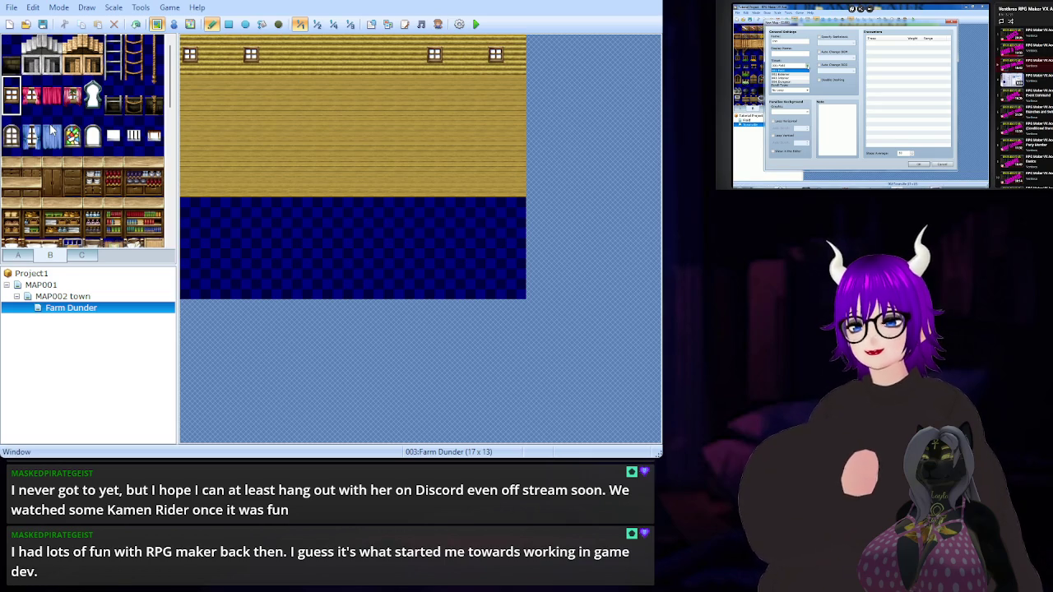
Browse the food, bottle and book tiles in tab C, then return to tab B
{"action": "scroll", "coordinate": [51, 129], "scroll_direction": "down", "scroll_amount": 10}
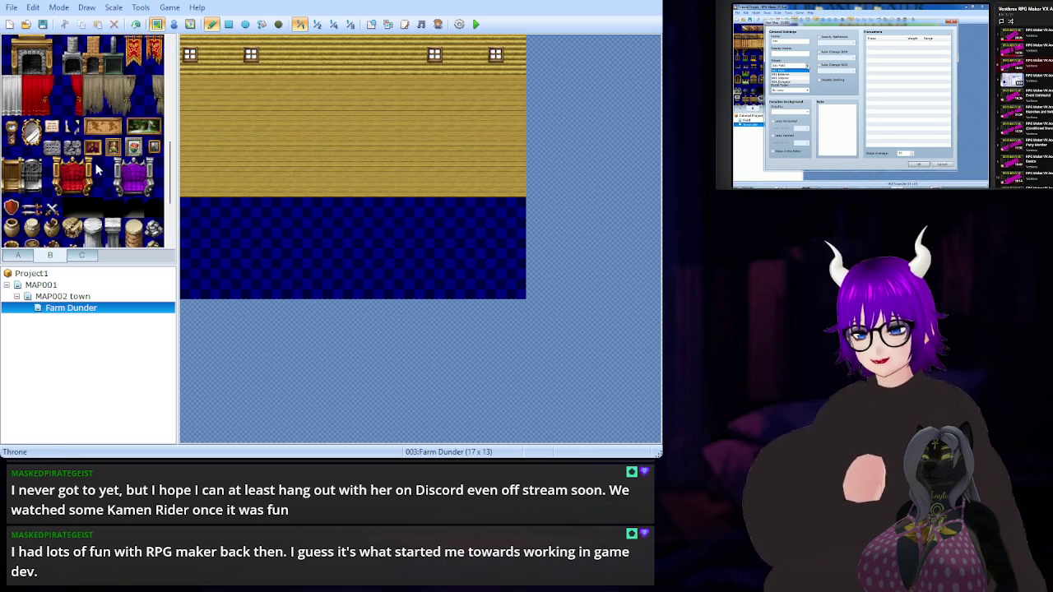
{"action": "scroll", "coordinate": [96, 164], "scroll_direction": "down", "scroll_amount": 6}
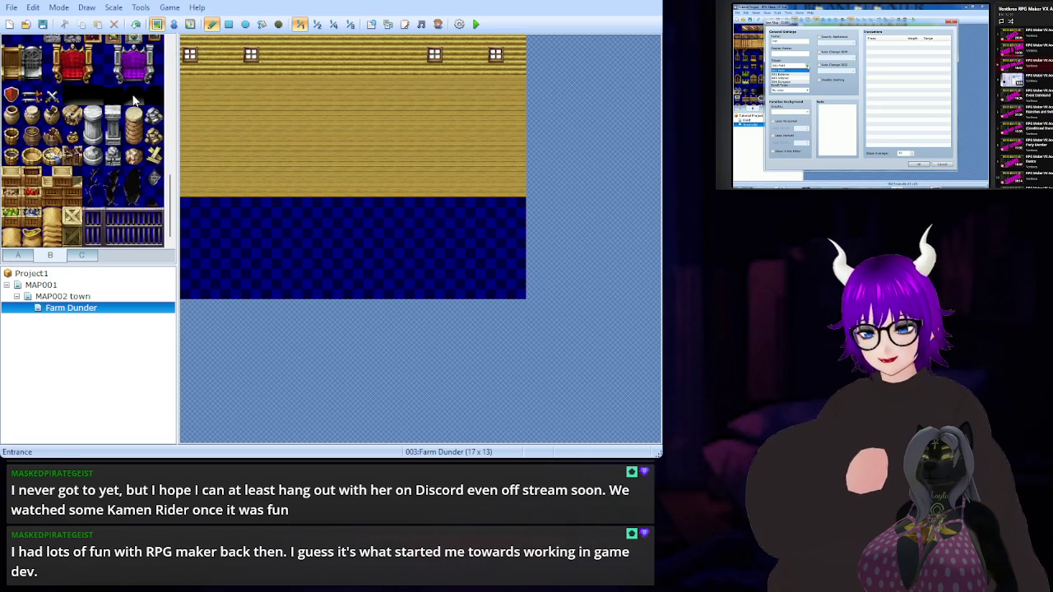
{"action": "left_click", "coordinate": [79, 257]}
{"action": "scroll", "coordinate": [71, 170], "scroll_direction": "down", "scroll_amount": 8}
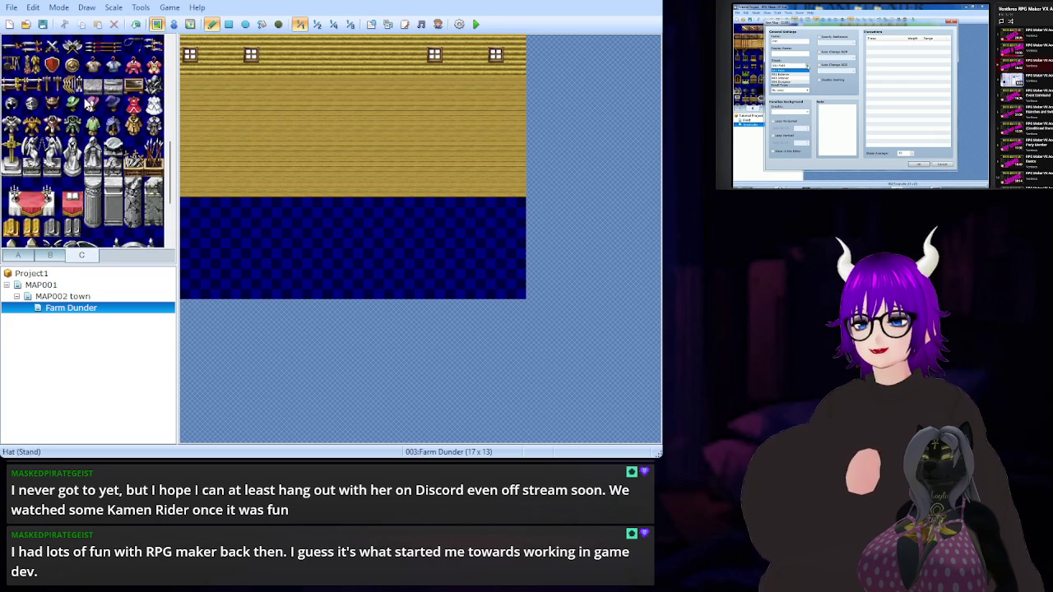
{"action": "scroll", "coordinate": [71, 171], "scroll_direction": "up", "scroll_amount": 8}
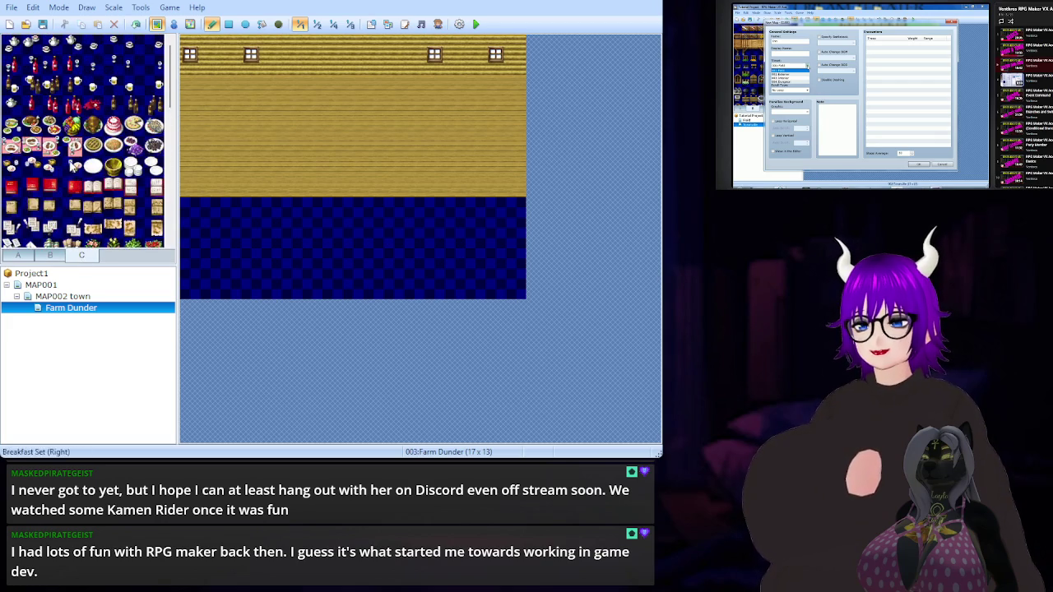
{"action": "scroll", "coordinate": [70, 165], "scroll_direction": "down", "scroll_amount": 8}
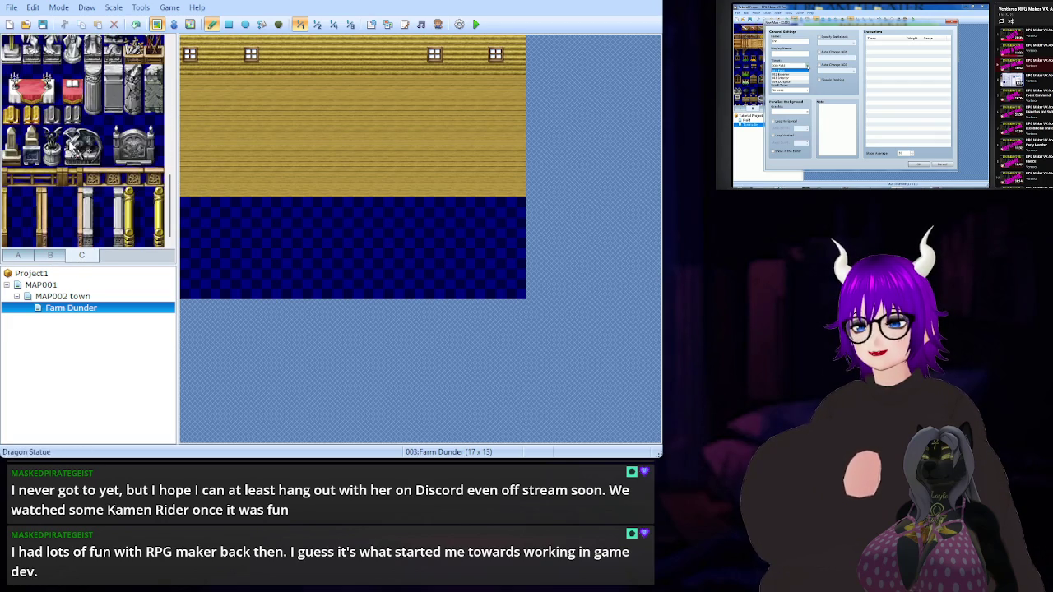
{"action": "left_click", "coordinate": [53, 255]}
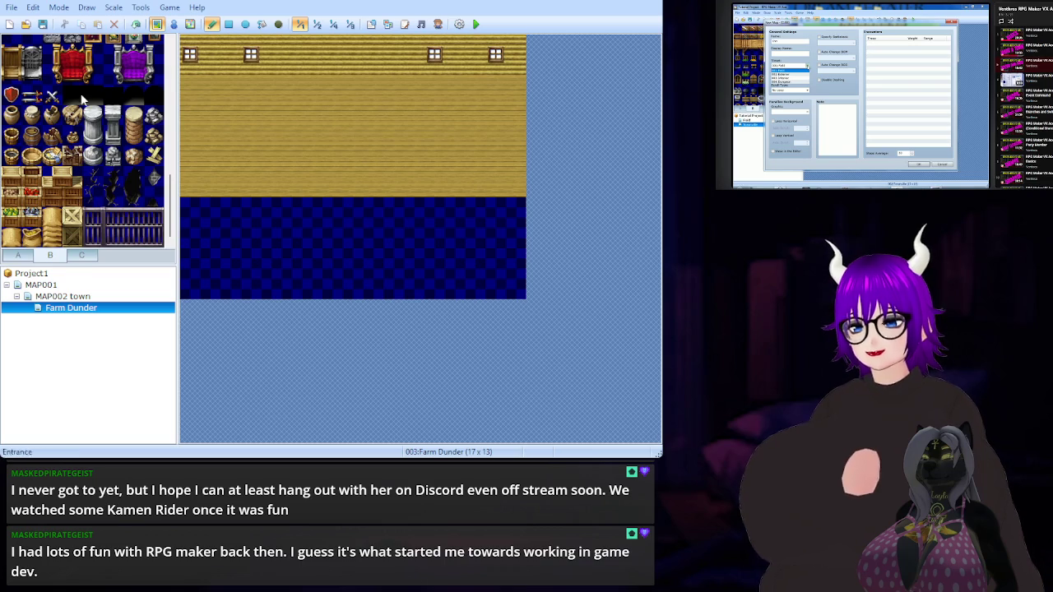
{"action": "scroll", "coordinate": [37, 185], "scroll_direction": "up", "scroll_amount": 6}
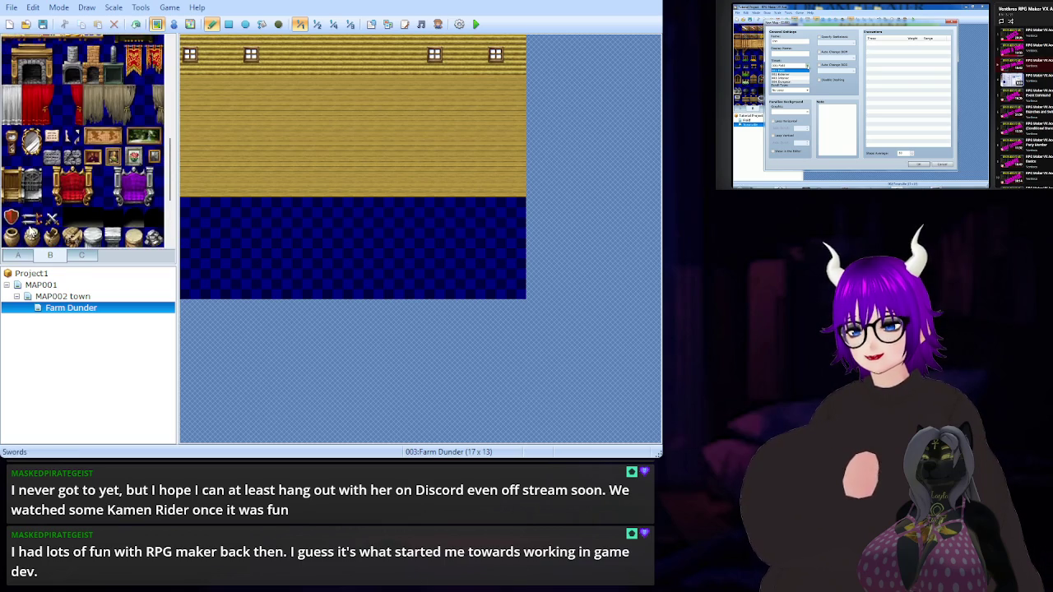
{"action": "scroll", "coordinate": [39, 187], "scroll_direction": "up", "scroll_amount": 3}
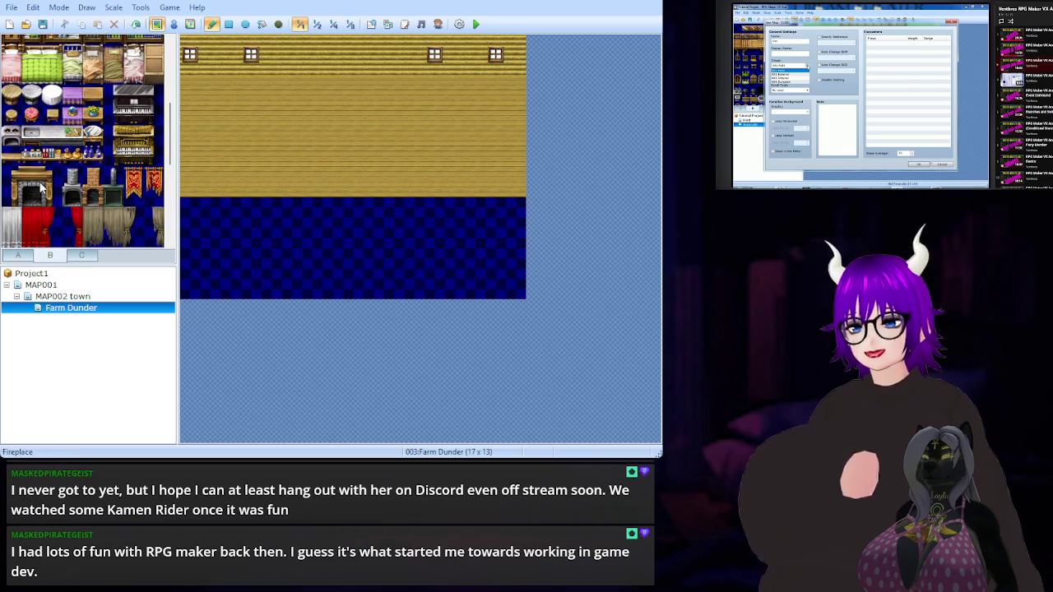
{"action": "scroll", "coordinate": [39, 187], "scroll_direction": "up", "scroll_amount": 2}
{"action": "scroll", "coordinate": [40, 188], "scroll_direction": "up", "scroll_amount": 5}
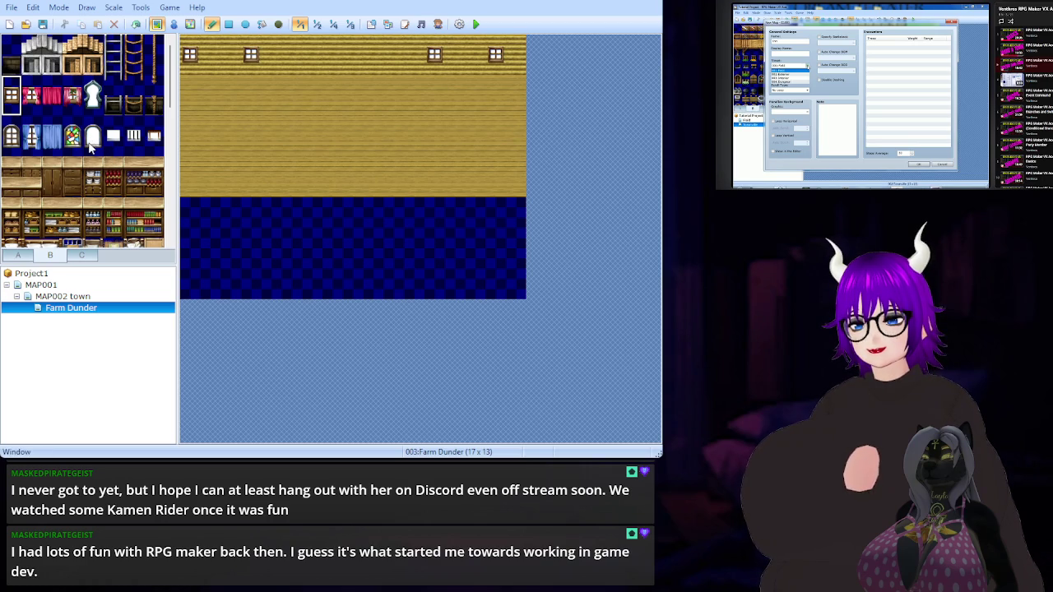
{"action": "left_click", "coordinate": [93, 131]}
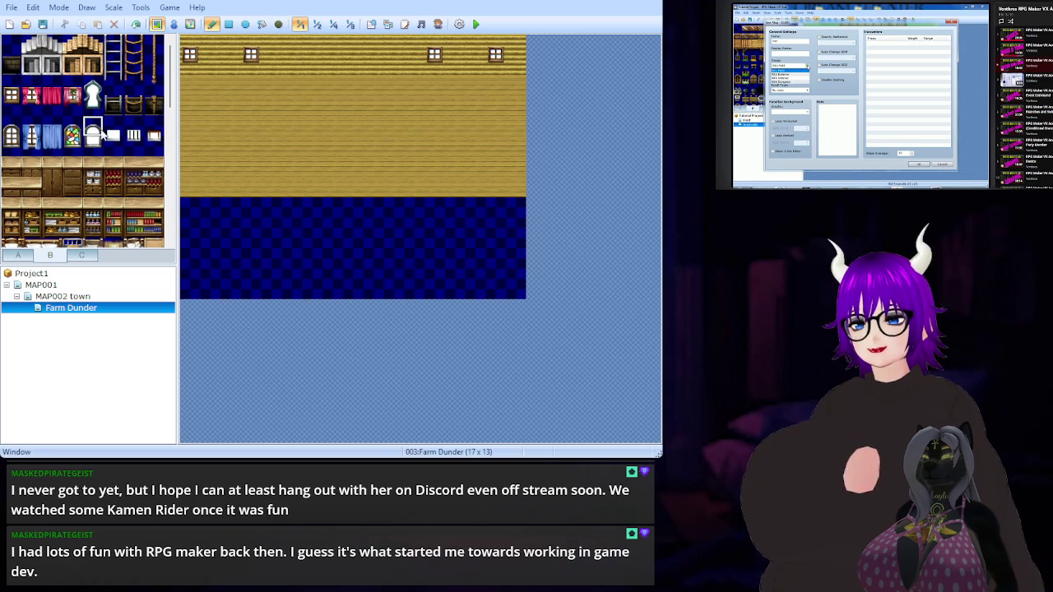
{"action": "left_click", "coordinate": [392, 191]}
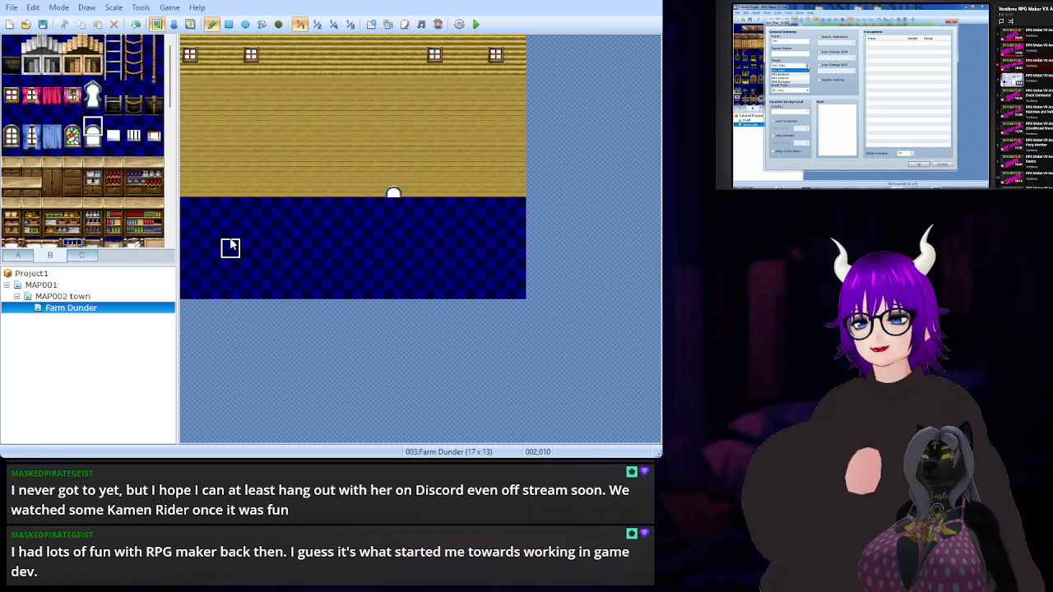
{"action": "key", "text": "ctrl+z"}
{"action": "left_click", "coordinate": [113, 128]}
{"action": "left_click", "coordinate": [393, 191]}
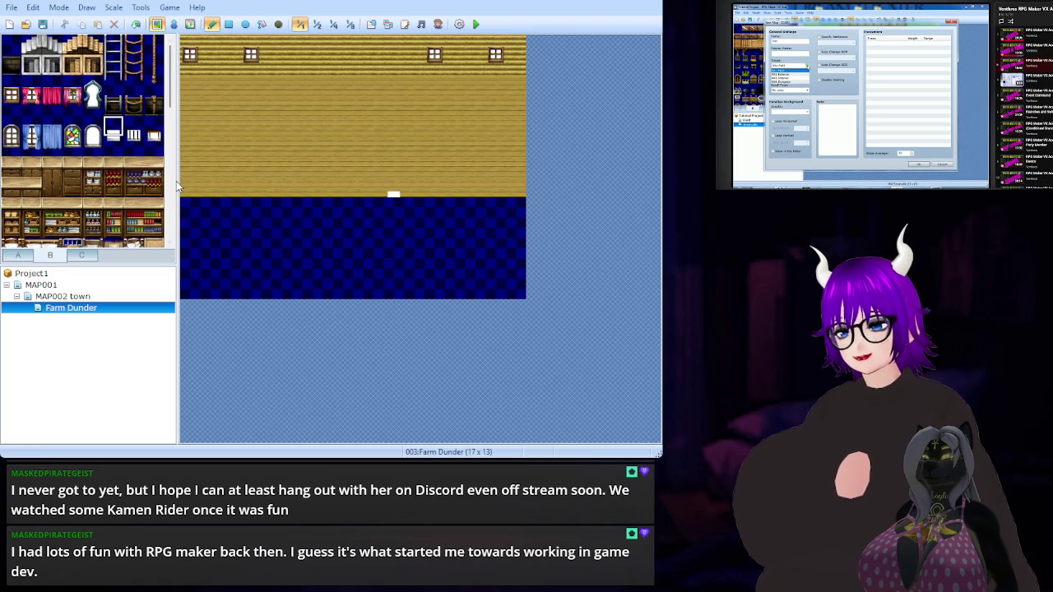
{"action": "left_click", "coordinate": [20, 255]}
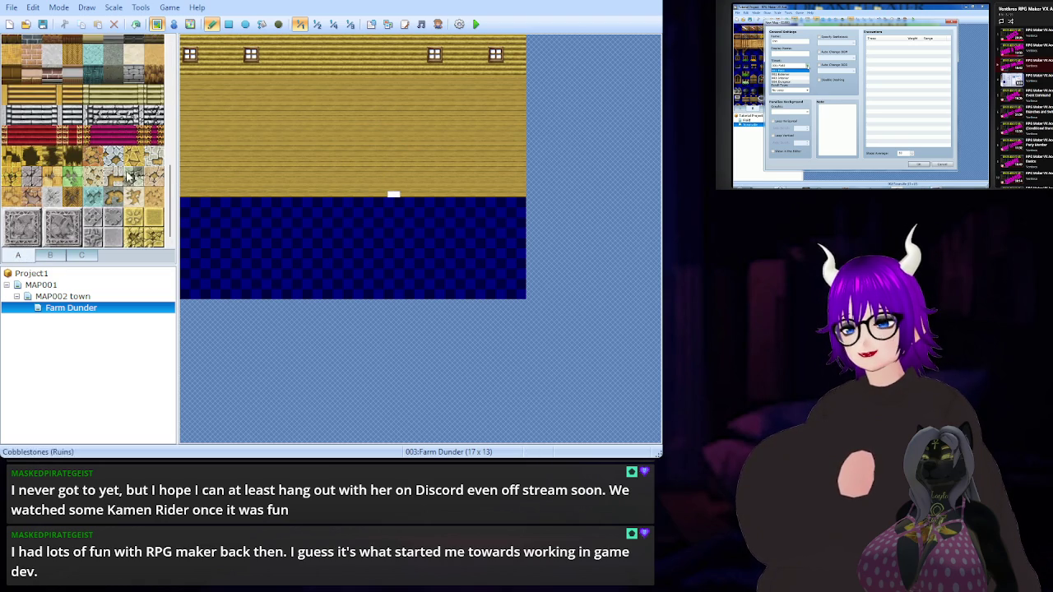
{"action": "scroll", "coordinate": [124, 177], "scroll_direction": "up", "scroll_amount": 5}
{"action": "scroll", "coordinate": [123, 176], "scroll_direction": "up", "scroll_amount": 1}
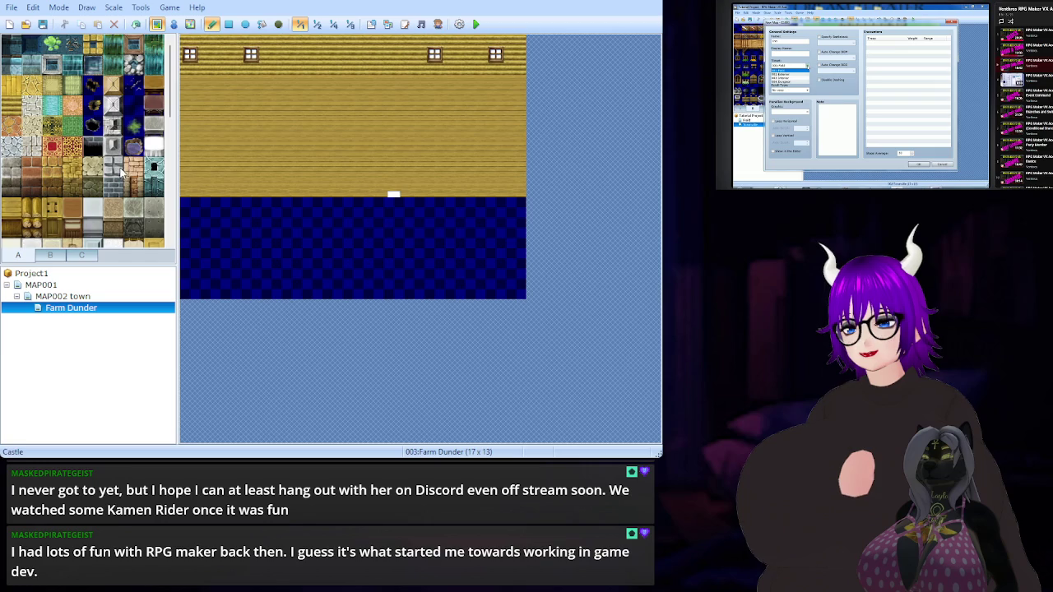
{"action": "scroll", "coordinate": [93, 150], "scroll_direction": "down", "scroll_amount": 2}
{"action": "scroll", "coordinate": [93, 151], "scroll_direction": "down", "scroll_amount": 2}
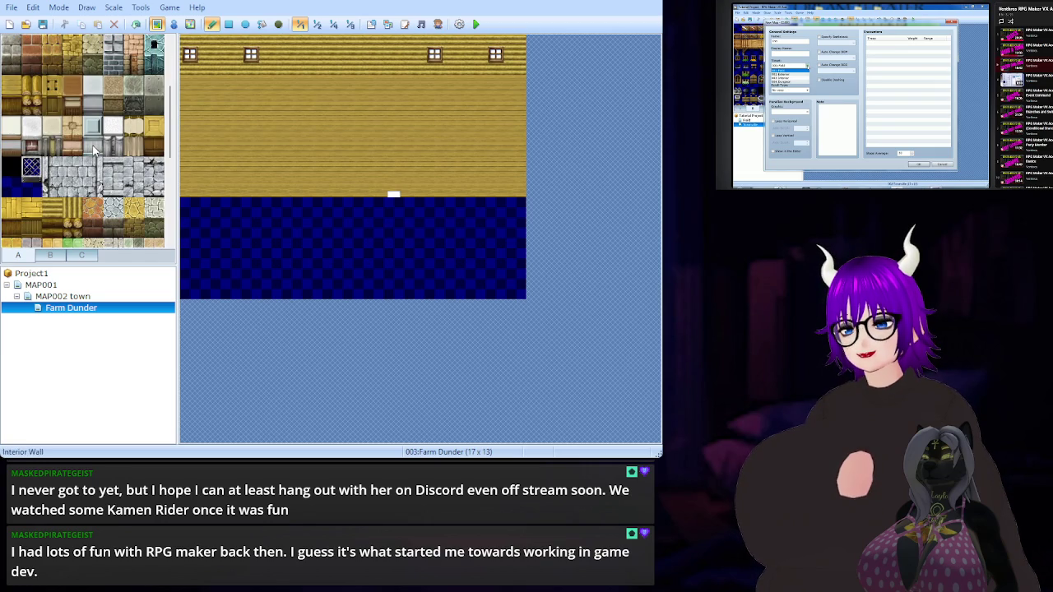
{"action": "scroll", "coordinate": [93, 150], "scroll_direction": "down", "scroll_amount": 5}
{"action": "scroll", "coordinate": [93, 148], "scroll_direction": "up", "scroll_amount": 10}
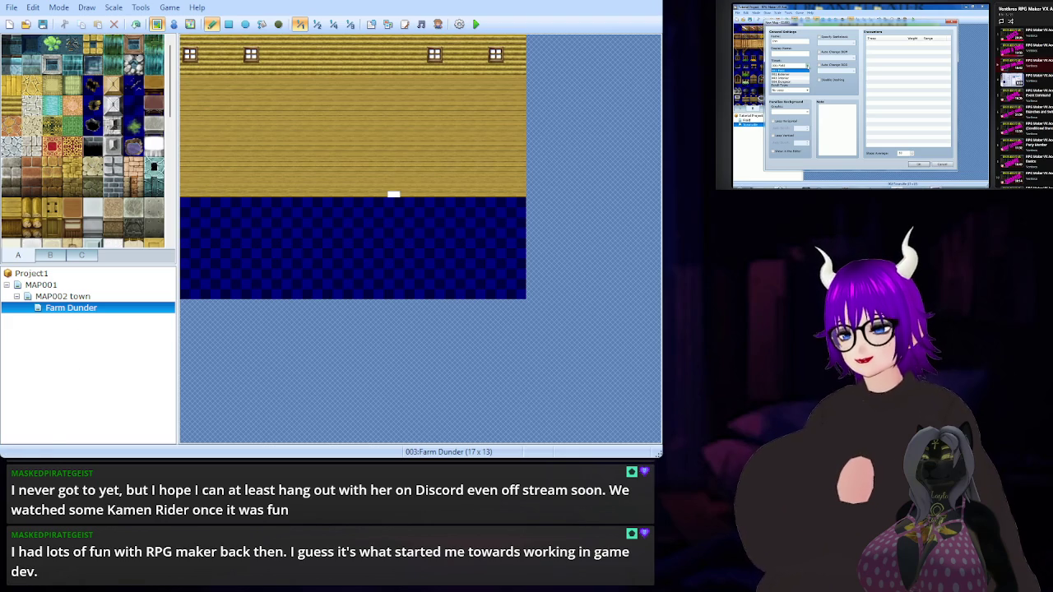
{"action": "key", "text": "space"}
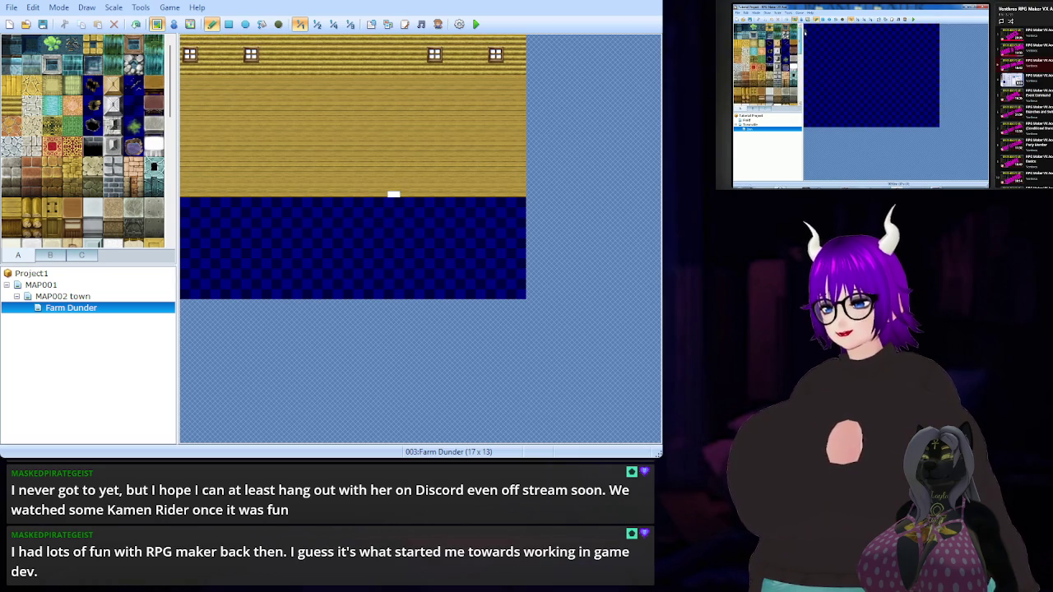
{"action": "mouse_move", "coordinate": [848, 166]}
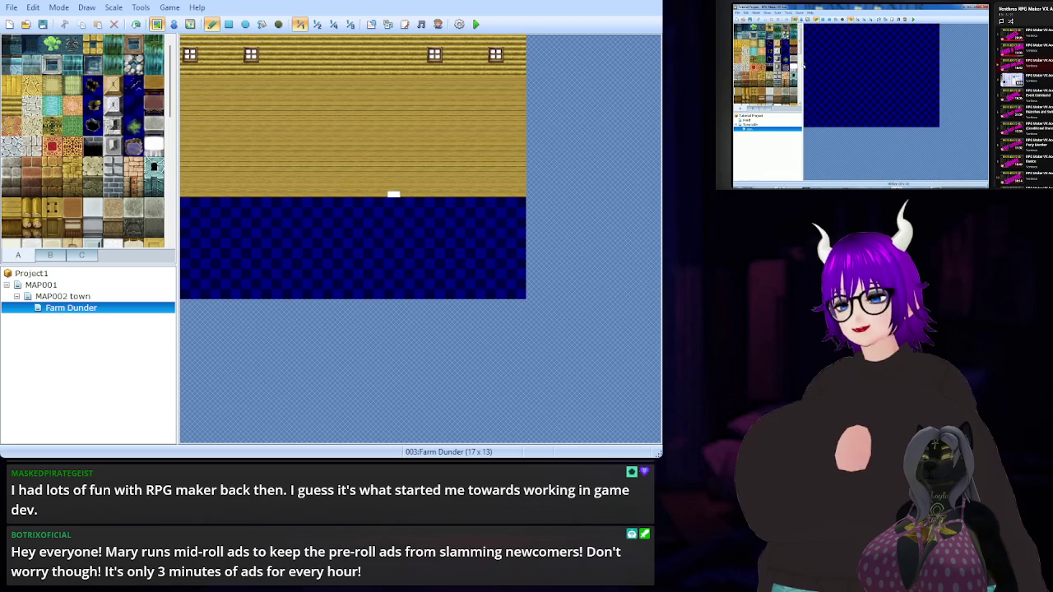
Fill the top two rows with Wall (Wood) using the Rectangle tool and select the window tile
{"action": "left_click", "coordinate": [11, 230]}
{"action": "left_click", "coordinate": [191, 51]}
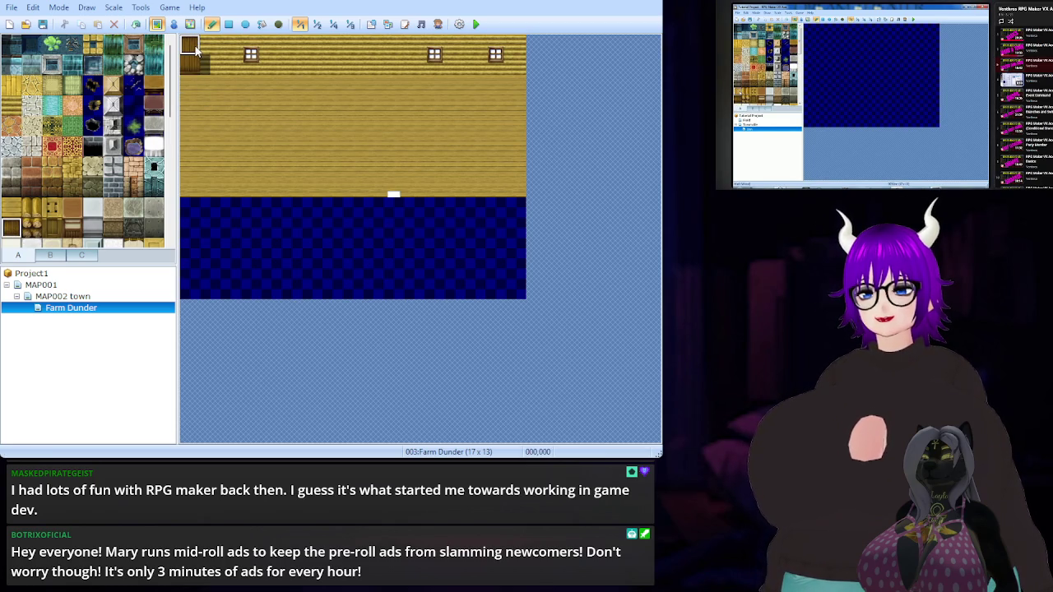
{"action": "left_click", "coordinate": [229, 24]}
{"action": "mouse_move", "coordinate": [198, 51]}
{"action": "left_mouse_down"}
{"action": "mouse_move", "coordinate": [336, 71]}
{"action": "mouse_move", "coordinate": [514, 65]}
{"action": "left_mouse_up"}
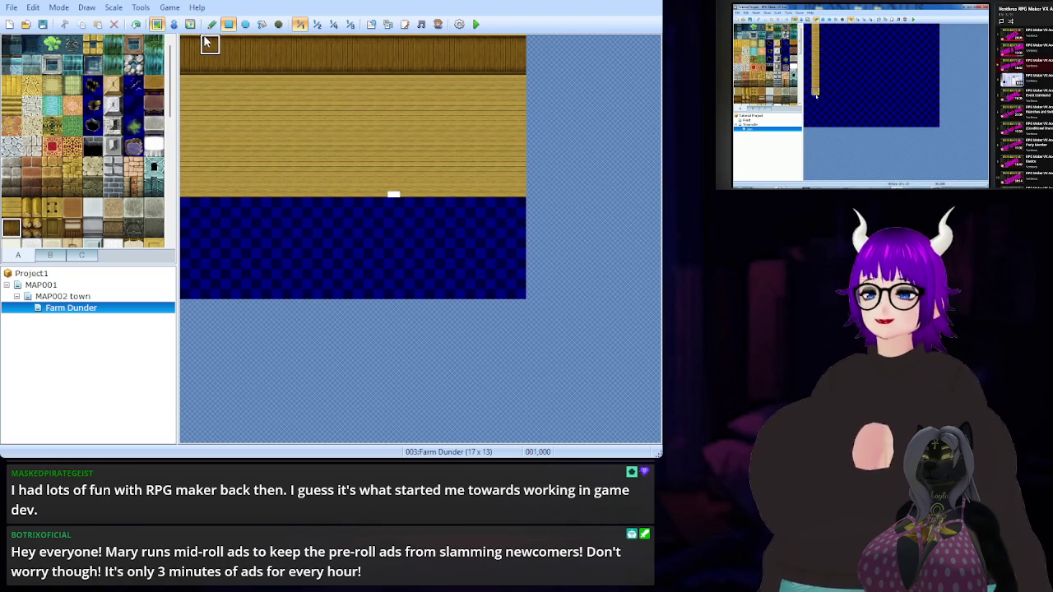
{"action": "left_click", "coordinate": [51, 256]}
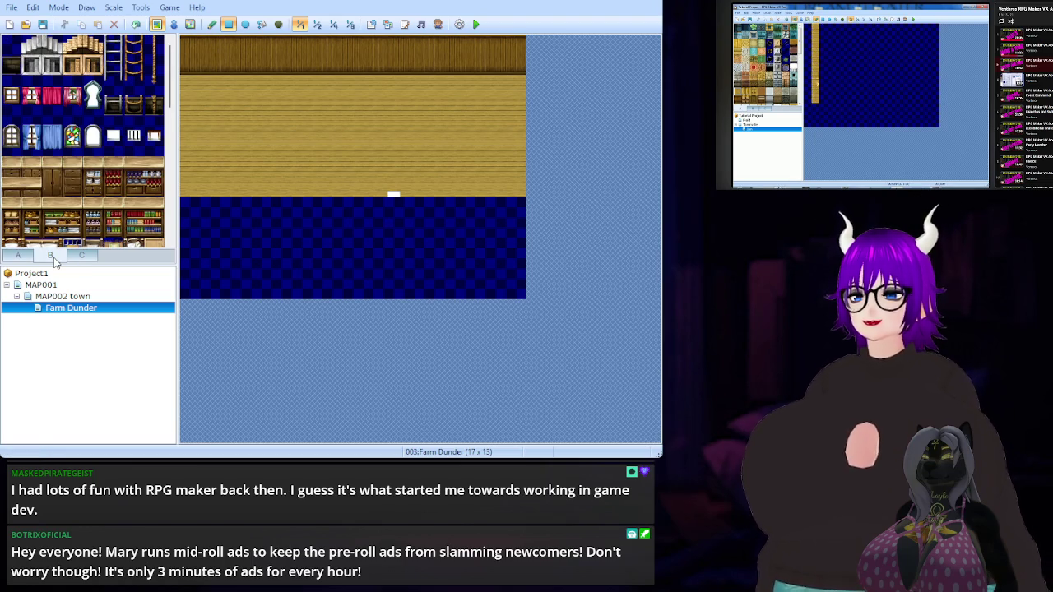
{"action": "left_click", "coordinate": [11, 96]}
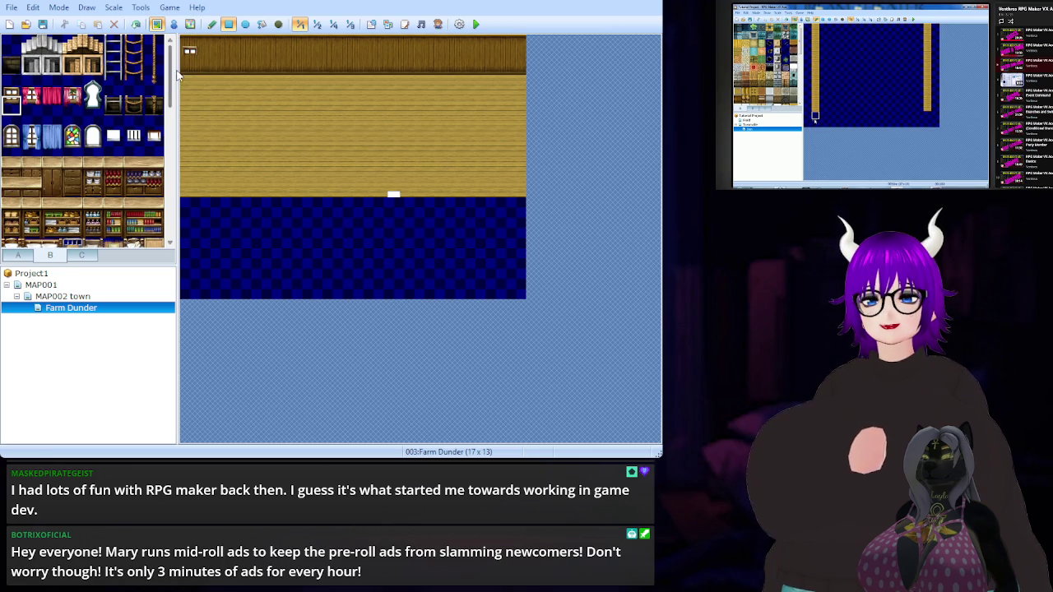
Stamp four windows into the top wall, two near each end, fixing a partial window
{"action": "left_click", "coordinate": [13, 92]}
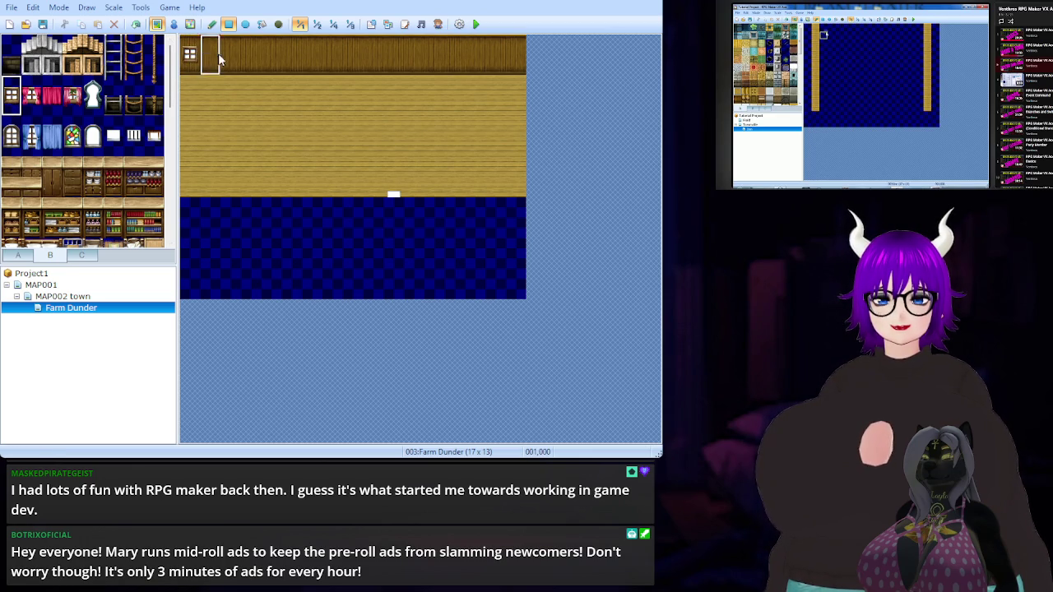
{"action": "left_click", "coordinate": [237, 56]}
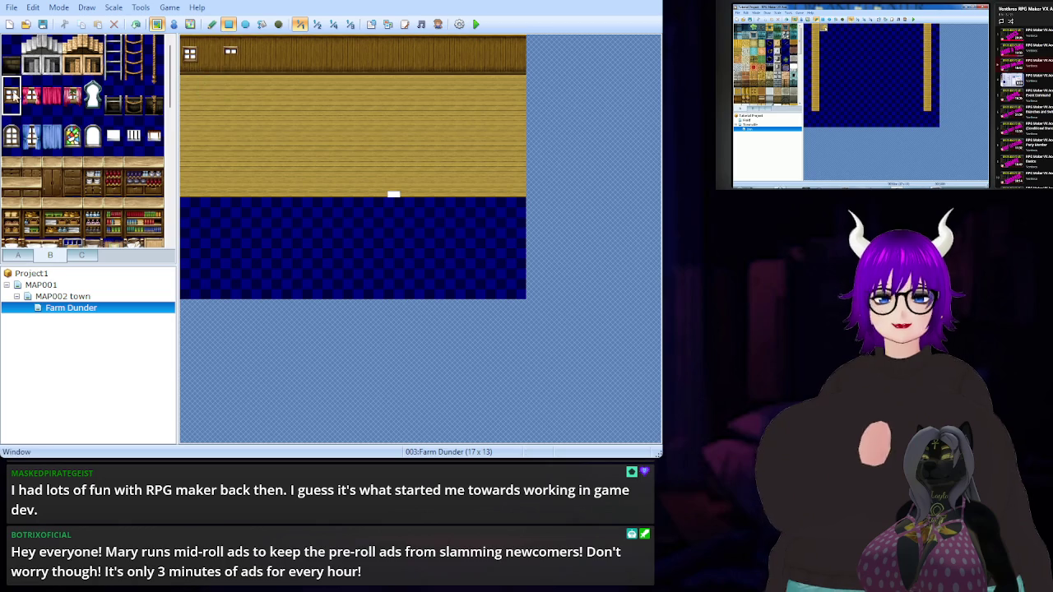
{"action": "left_click", "coordinate": [13, 100]}
{"action": "left_click", "coordinate": [231, 59]}
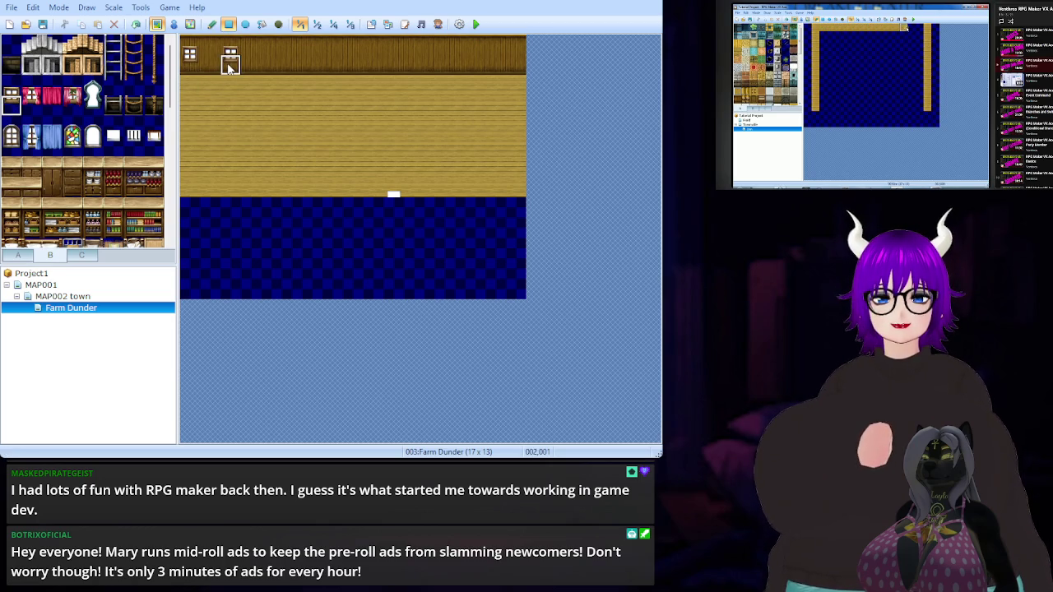
{"action": "left_click", "coordinate": [455, 66]}
{"action": "left_click", "coordinate": [495, 64]}
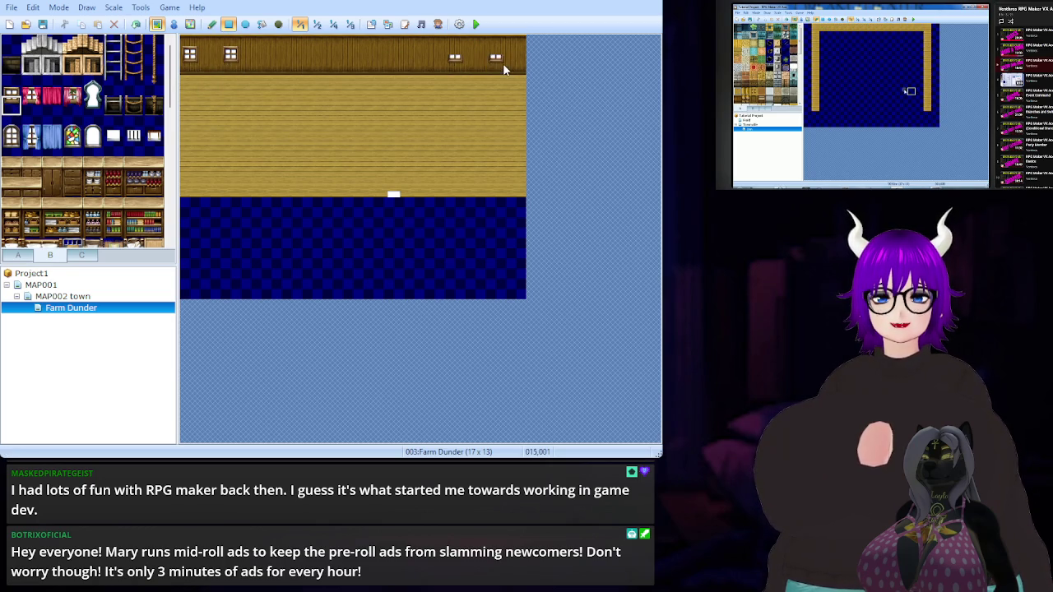
{"action": "left_click", "coordinate": [11, 86]}
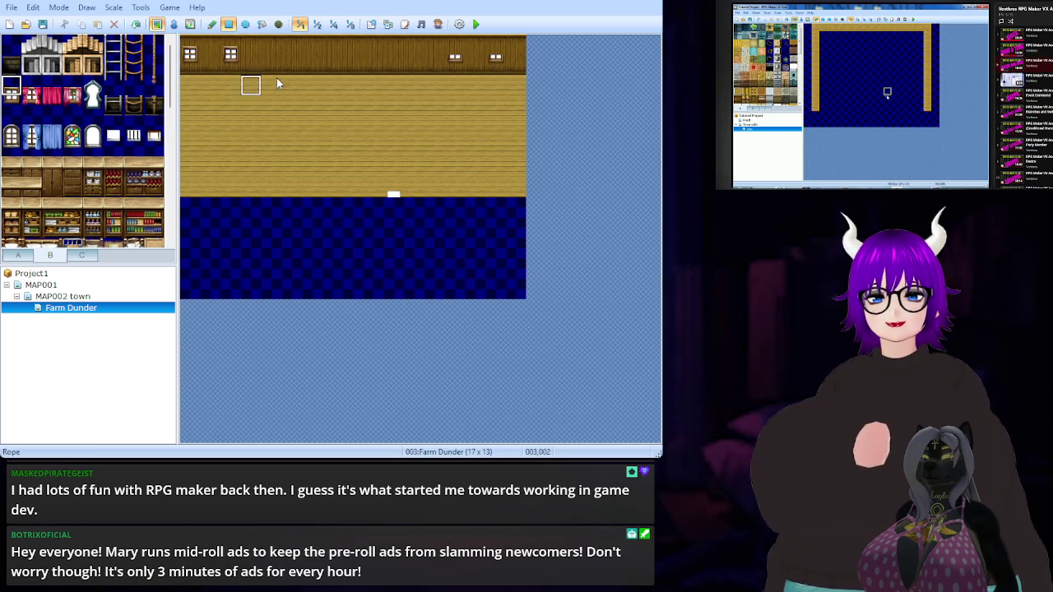
{"action": "left_click", "coordinate": [494, 42]}
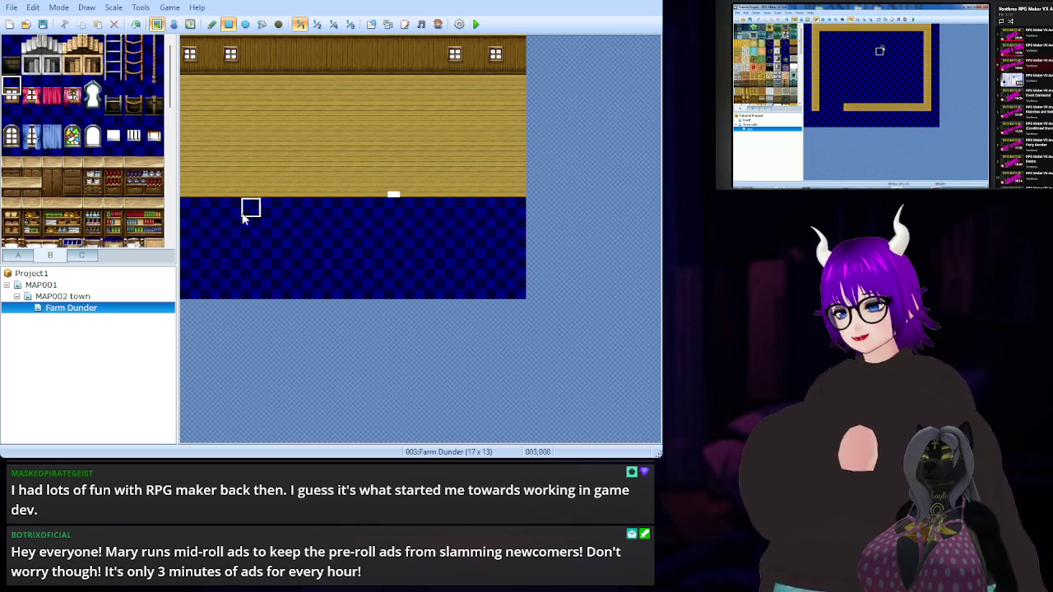
{"action": "scroll", "coordinate": [121, 210], "scroll_direction": "down", "scroll_amount": 5}
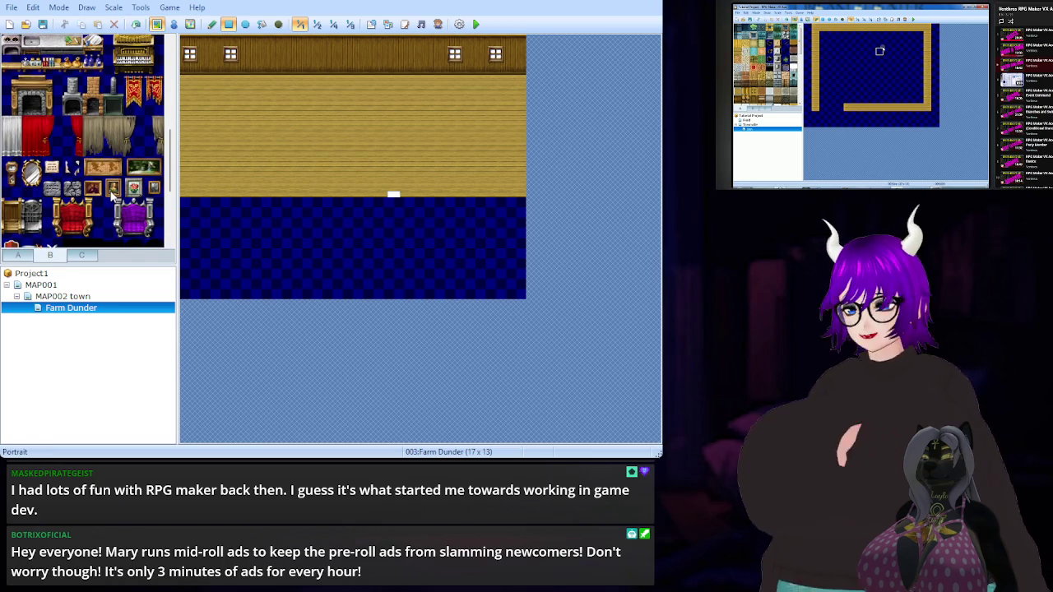
Scroll through tab B furniture and tab C pillar and food tiles, then return to tab A
{"action": "scroll", "coordinate": [113, 190], "scroll_direction": "down", "scroll_amount": 1}
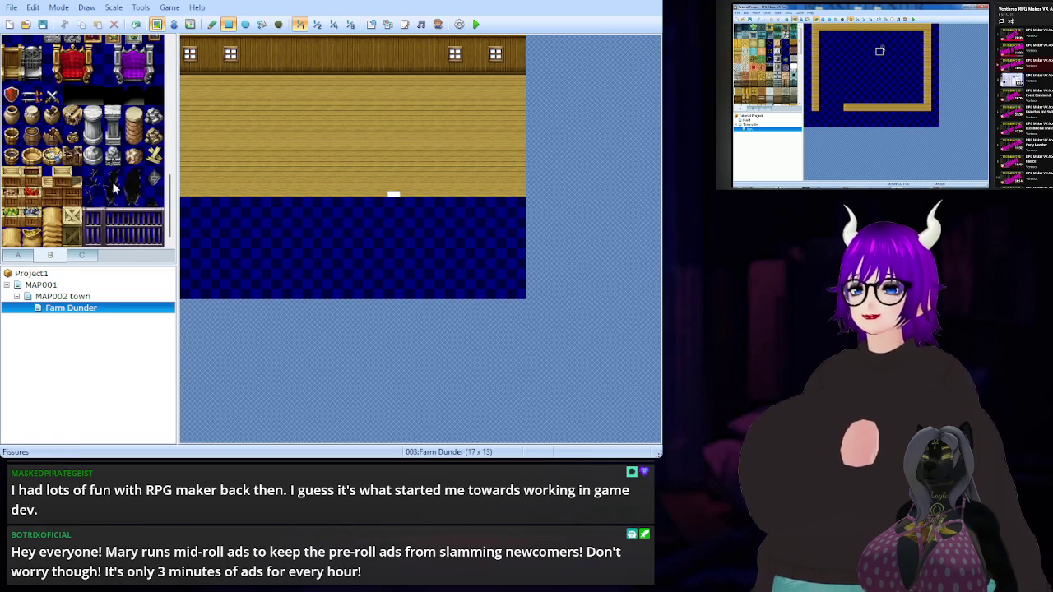
{"action": "left_click", "coordinate": [84, 257]}
{"action": "scroll", "coordinate": [126, 190], "scroll_direction": "down", "scroll_amount": 5}
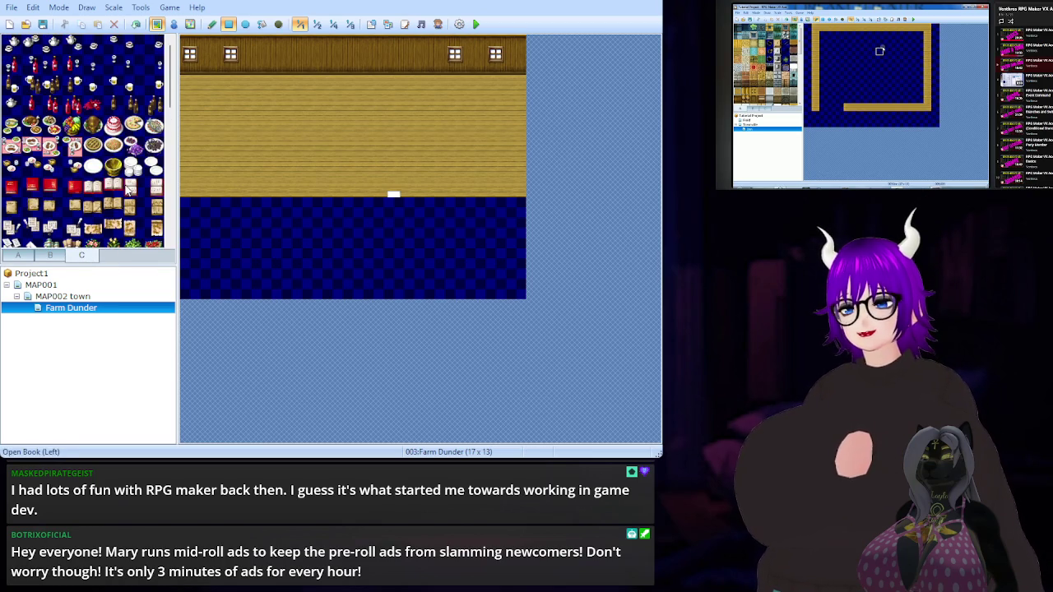
{"action": "left_click", "coordinate": [18, 256]}
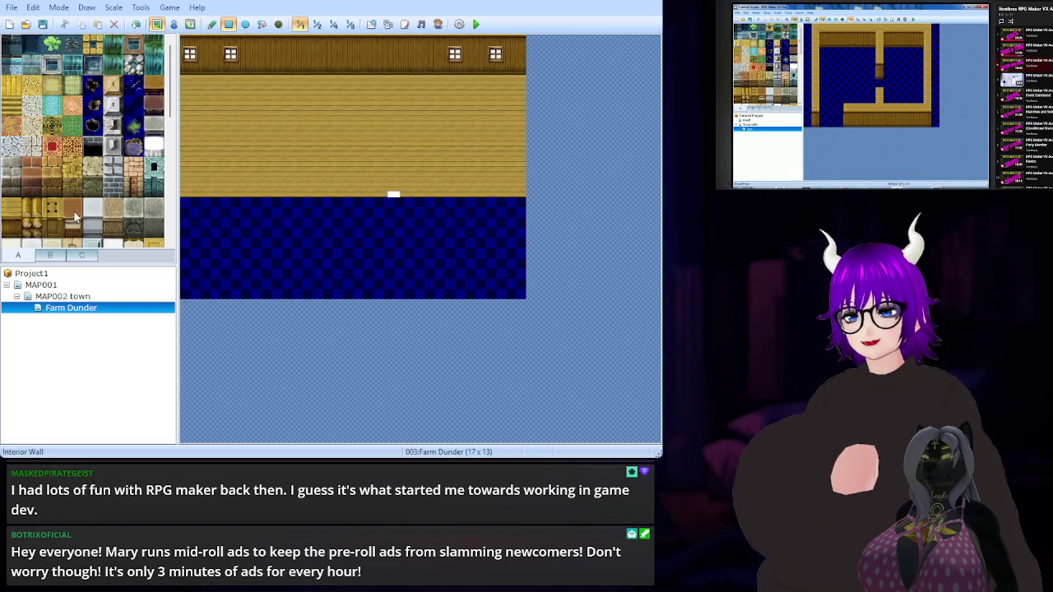
{"action": "scroll", "coordinate": [138, 140], "scroll_direction": "down", "scroll_amount": 5}
{"action": "scroll", "coordinate": [136, 138], "scroll_direction": "down", "scroll_amount": 5}
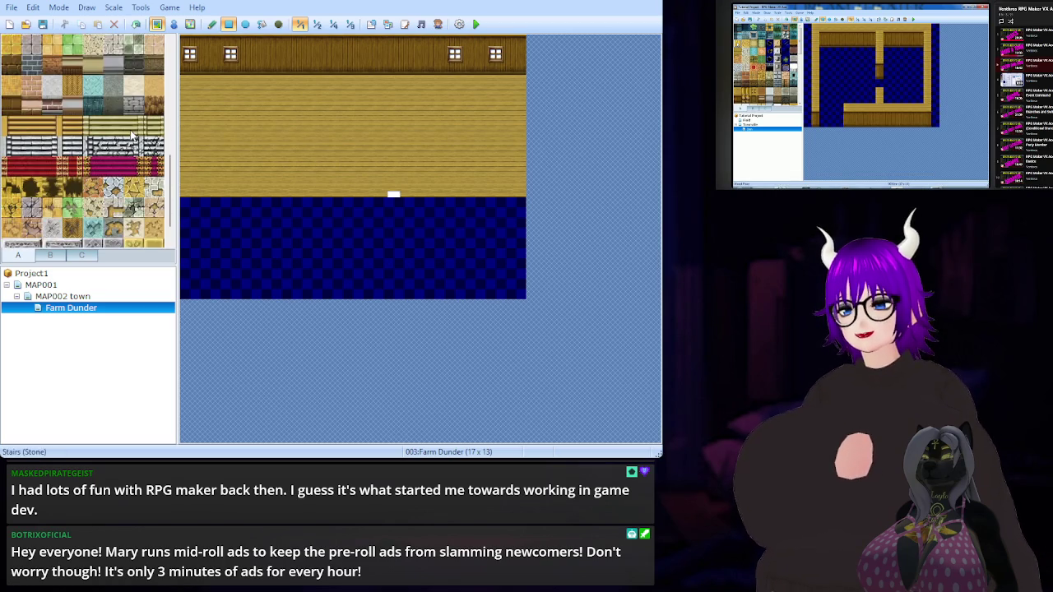
{"action": "scroll", "coordinate": [132, 134], "scroll_direction": "up", "scroll_amount": 10}
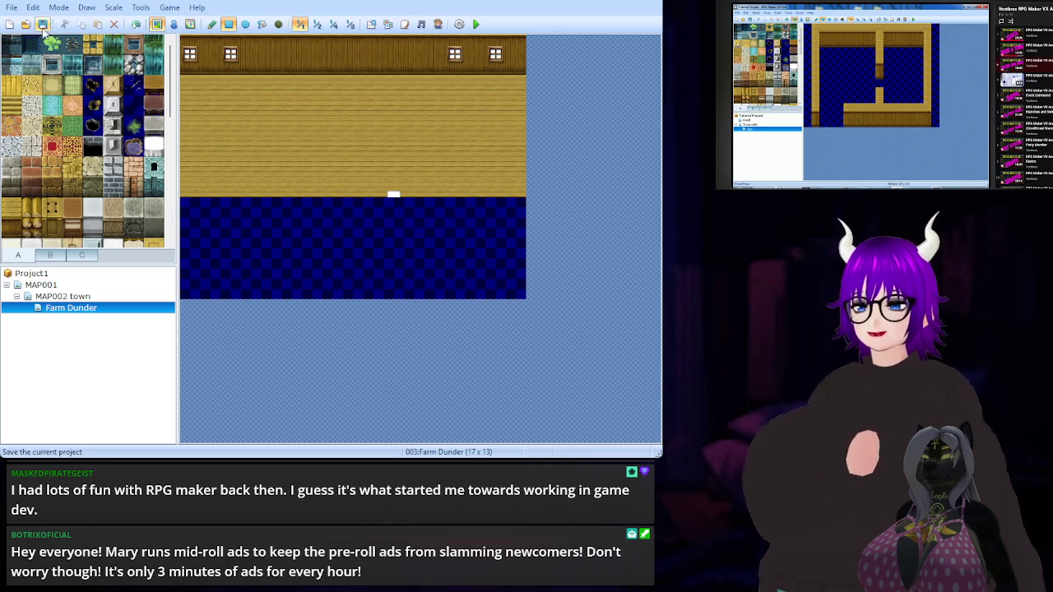
Open MAP002 in Event mode to see its door event, then start a playtest
{"action": "left_click", "coordinate": [89, 298]}
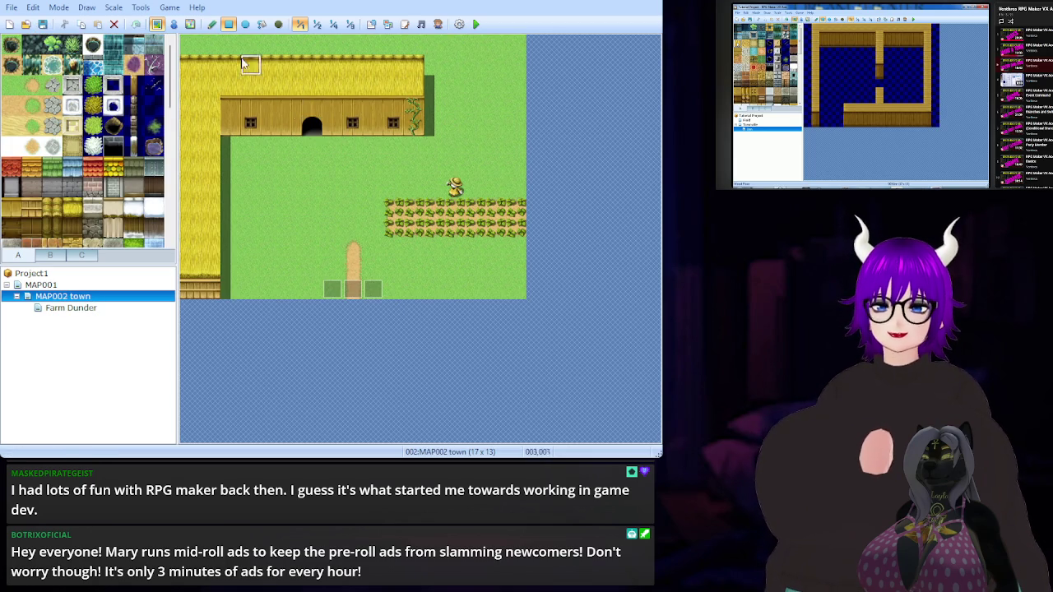
{"action": "left_click", "coordinate": [173, 24]}
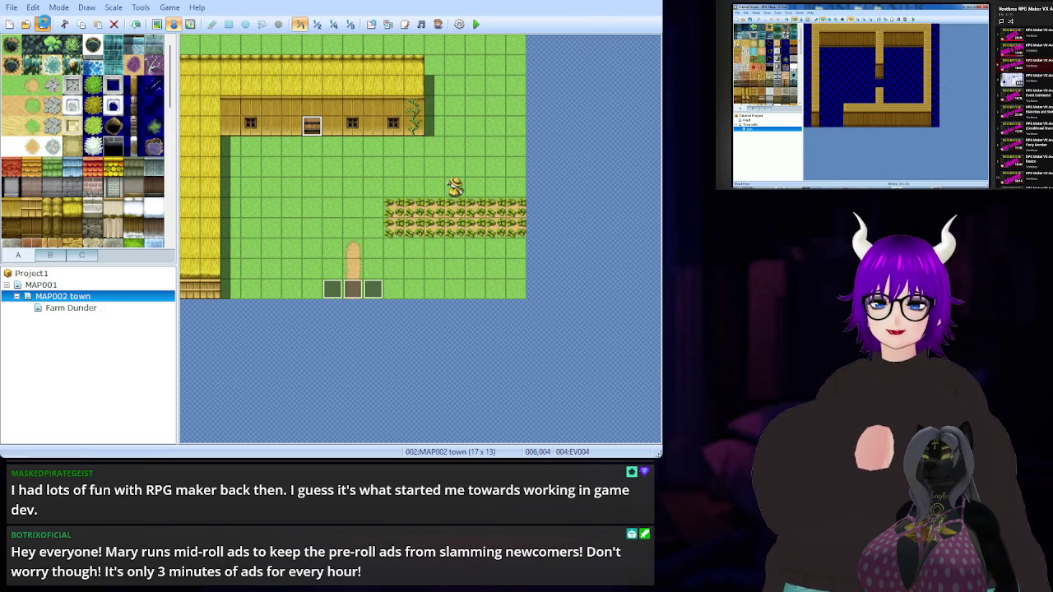
{"action": "left_click", "coordinate": [480, 27]}
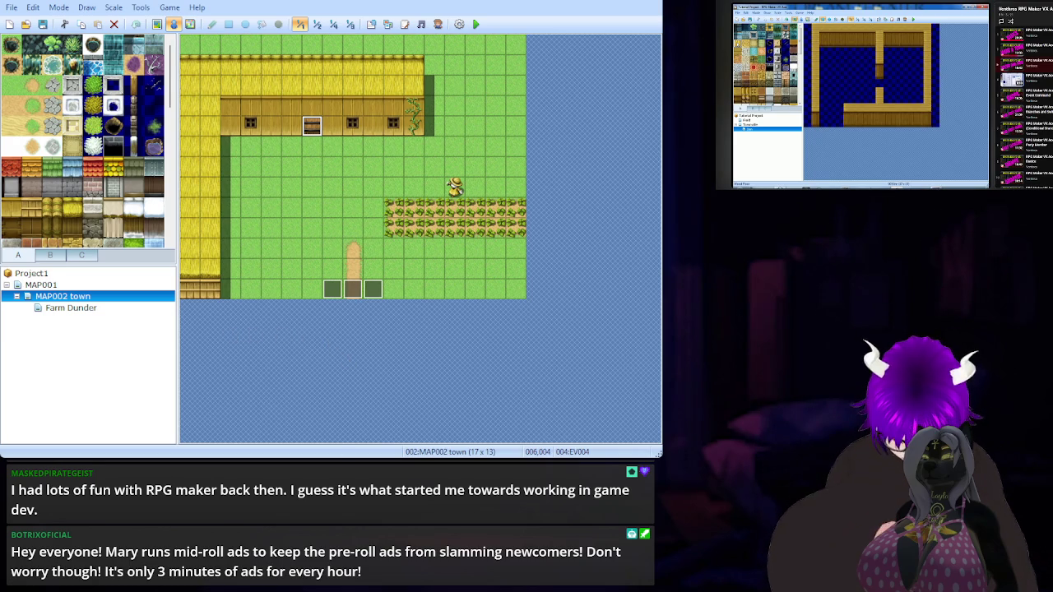
Reopen Farm Dunder in Map mode and undo an accidental rectangle fill of window tiles
{"action": "left_click", "coordinate": [83, 307]}
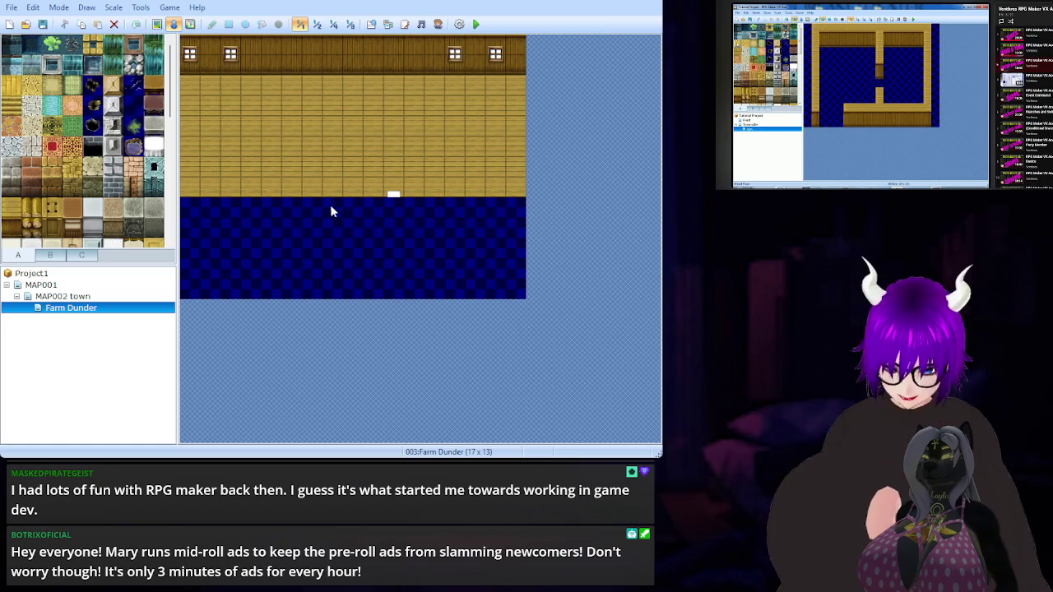
{"action": "left_click", "coordinate": [157, 24]}
{"action": "mouse_move", "coordinate": [191, 192]}
{"action": "left_mouse_down"}
{"action": "mouse_move", "coordinate": [503, 120]}
{"action": "mouse_move", "coordinate": [498, 51]}
{"action": "mouse_move", "coordinate": [519, 49]}
{"action": "left_mouse_up"}
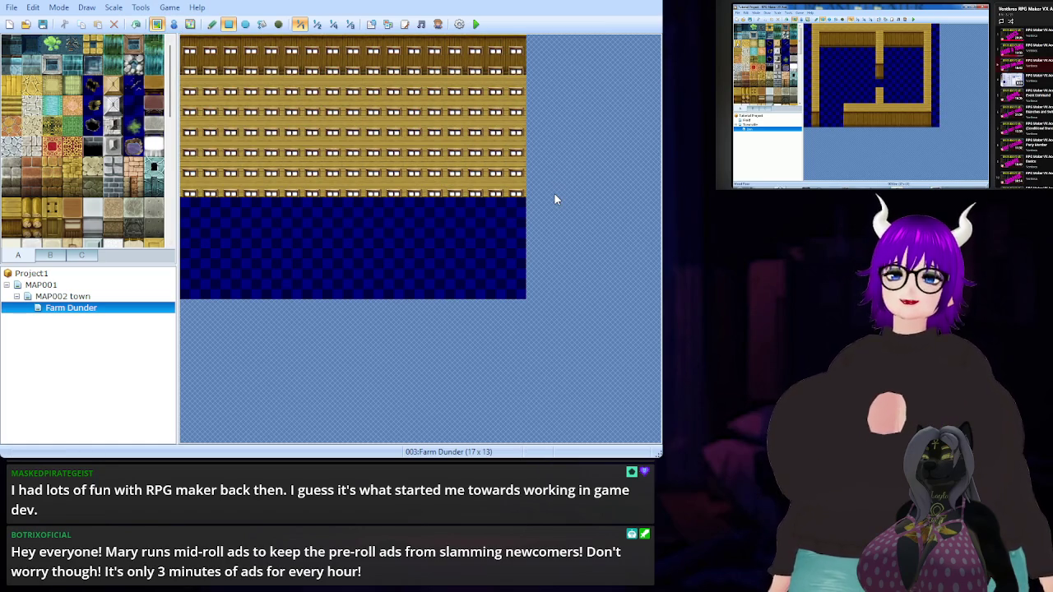
{"action": "key", "text": "ctrl+z"}
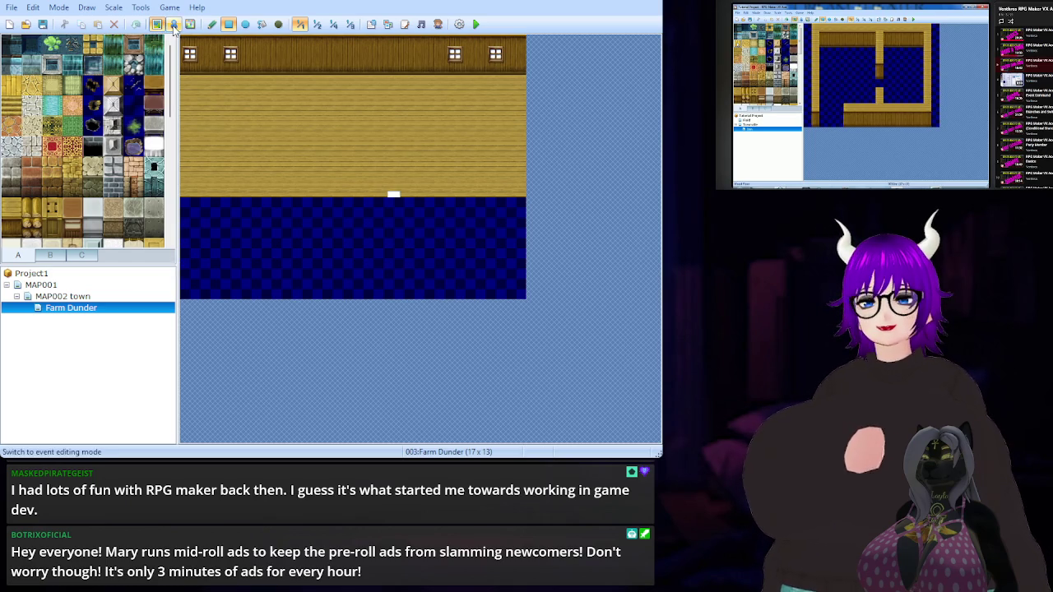
With the Pencil and a plain tile from tab B, paint over each window on the top wall
{"action": "left_click", "coordinate": [214, 24]}
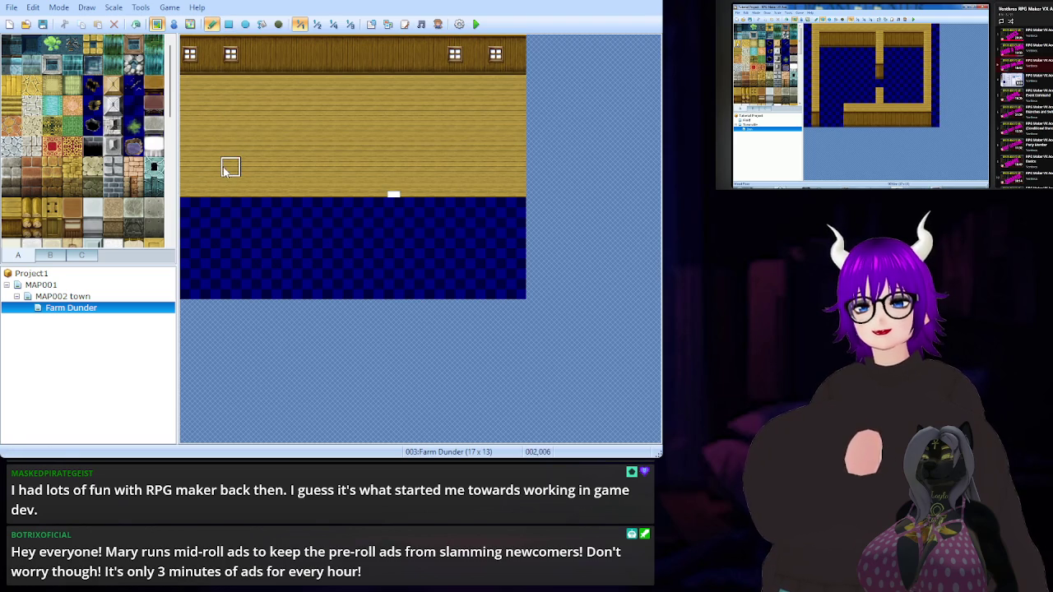
{"action": "scroll", "coordinate": [82, 132], "scroll_direction": "down", "scroll_amount": 5}
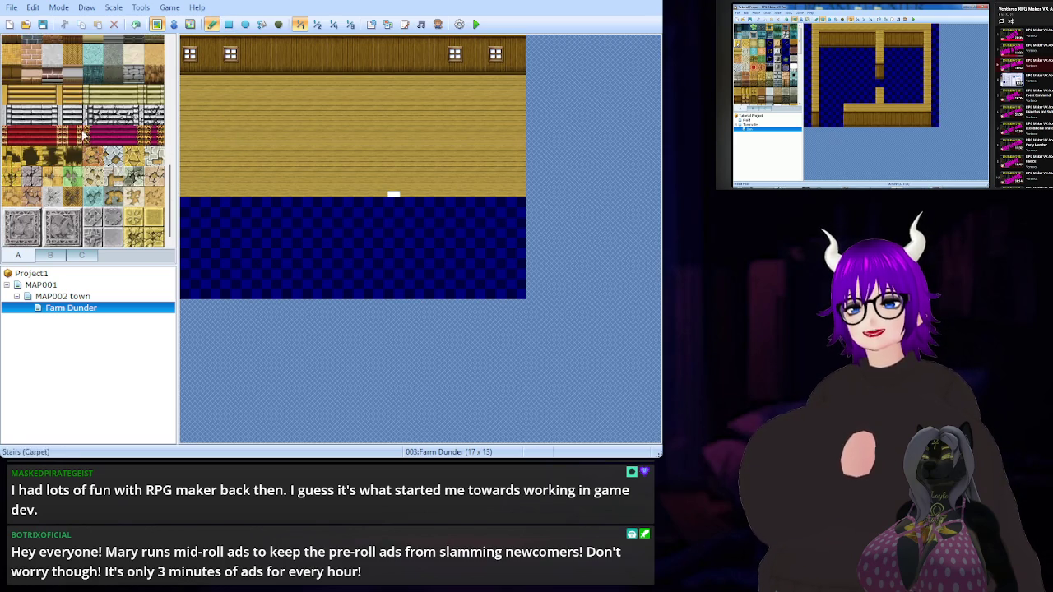
{"action": "scroll", "coordinate": [82, 132], "scroll_direction": "down", "scroll_amount": 3}
{"action": "left_click", "coordinate": [51, 256]}
{"action": "scroll", "coordinate": [51, 148], "scroll_direction": "up", "scroll_amount": 10}
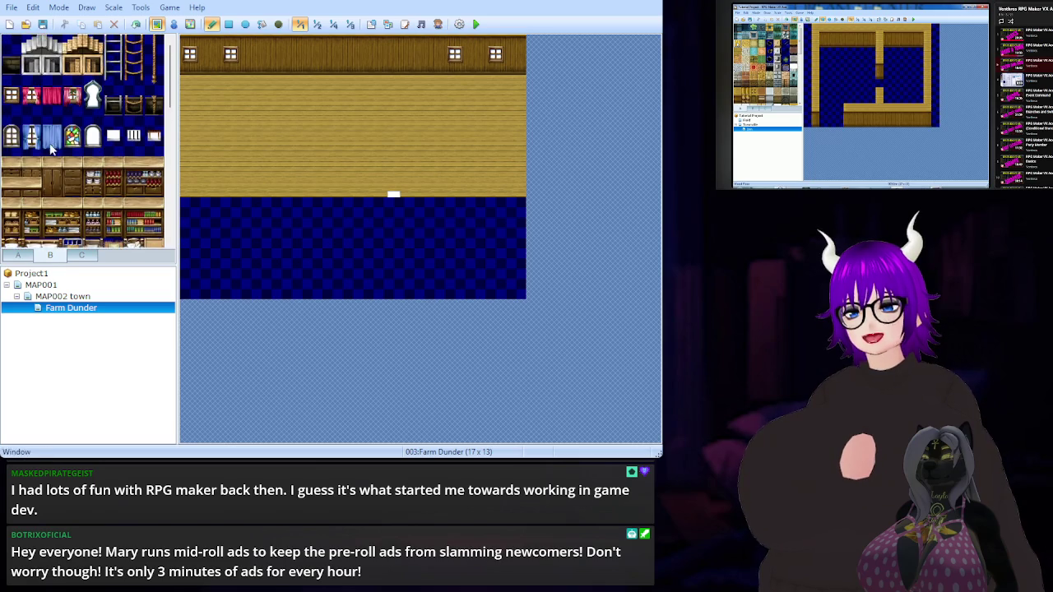
{"action": "left_click", "coordinate": [11, 44]}
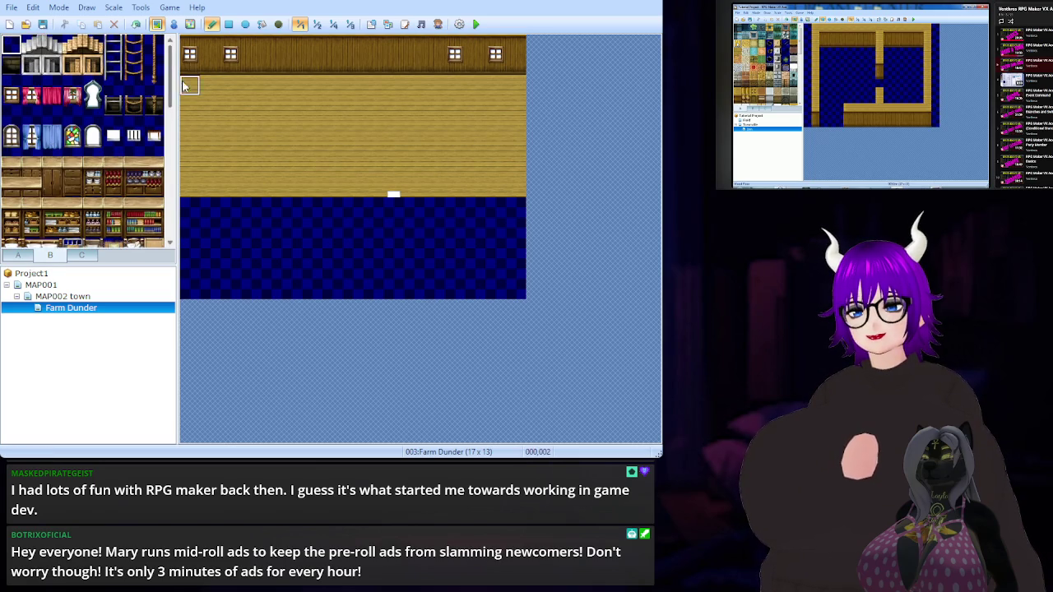
{"action": "left_click", "coordinate": [190, 53]}
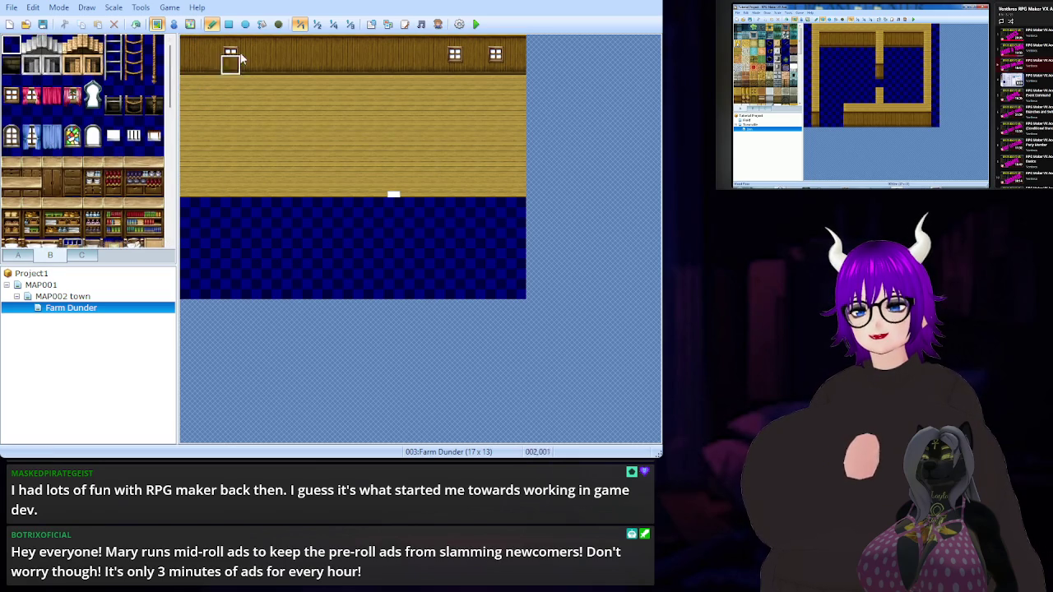
{"action": "left_click", "coordinate": [495, 57]}
{"action": "left_click", "coordinate": [455, 58]}
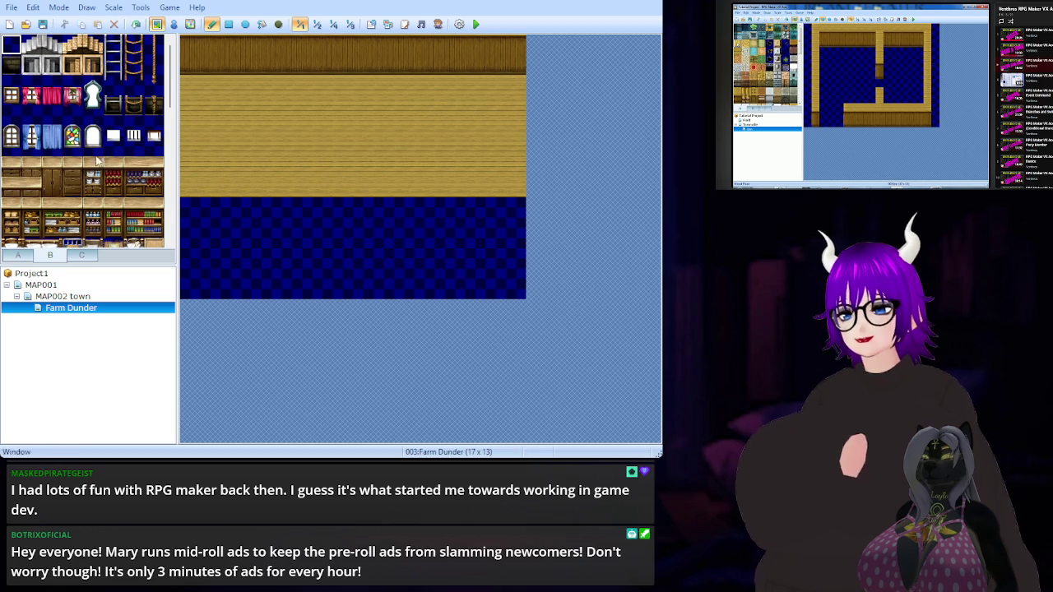
Switch to tileset tab A and scroll through its wall and floor tiles
{"action": "left_click", "coordinate": [81, 255]}
{"action": "left_click", "coordinate": [18, 255]}
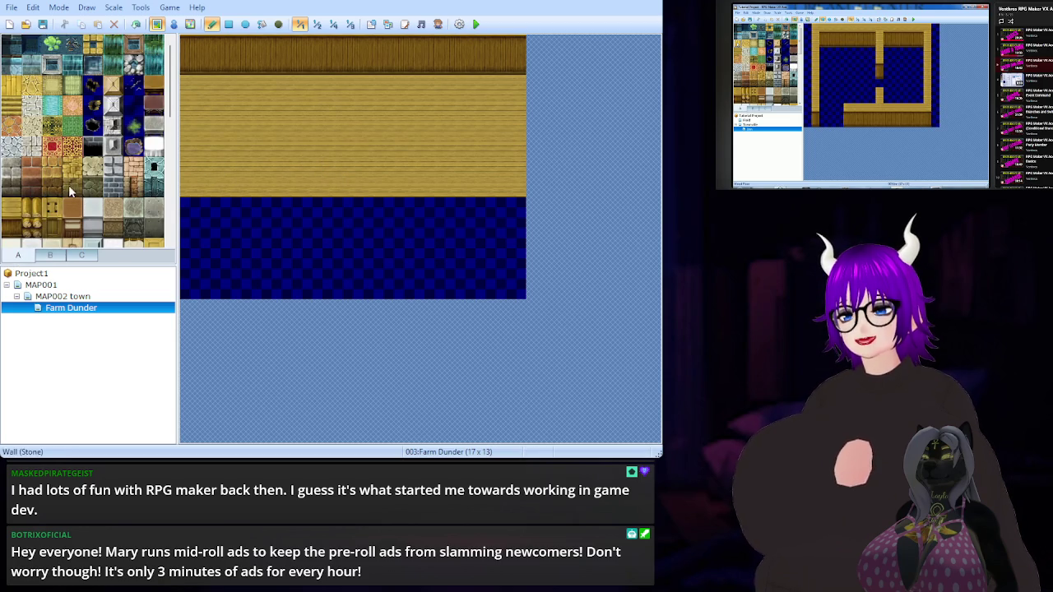
{"action": "scroll", "coordinate": [54, 139], "scroll_direction": "down", "scroll_amount": 3}
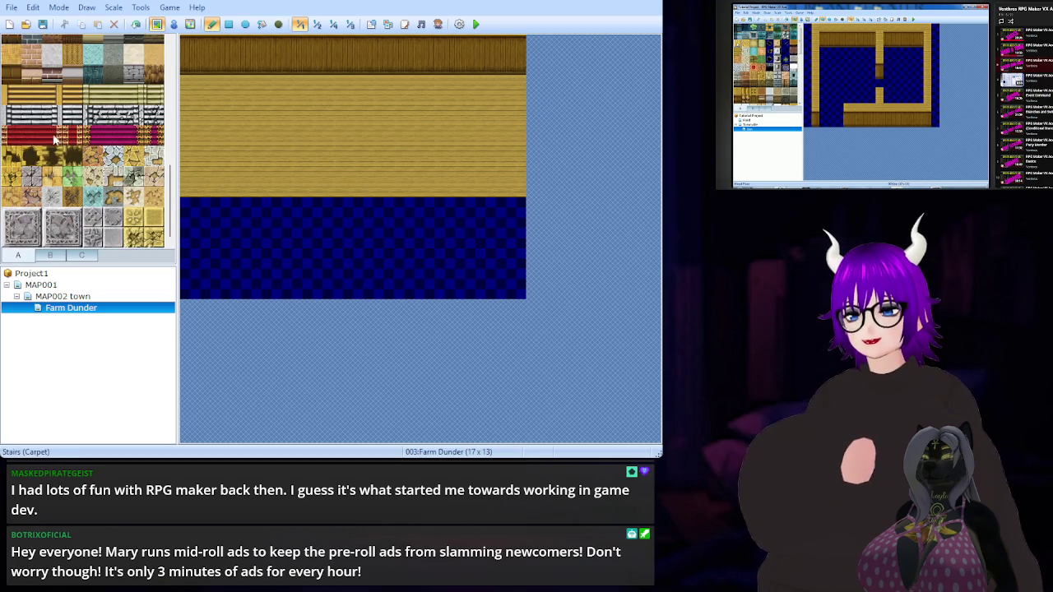
{"action": "scroll", "coordinate": [55, 138], "scroll_direction": "up", "scroll_amount": 3}
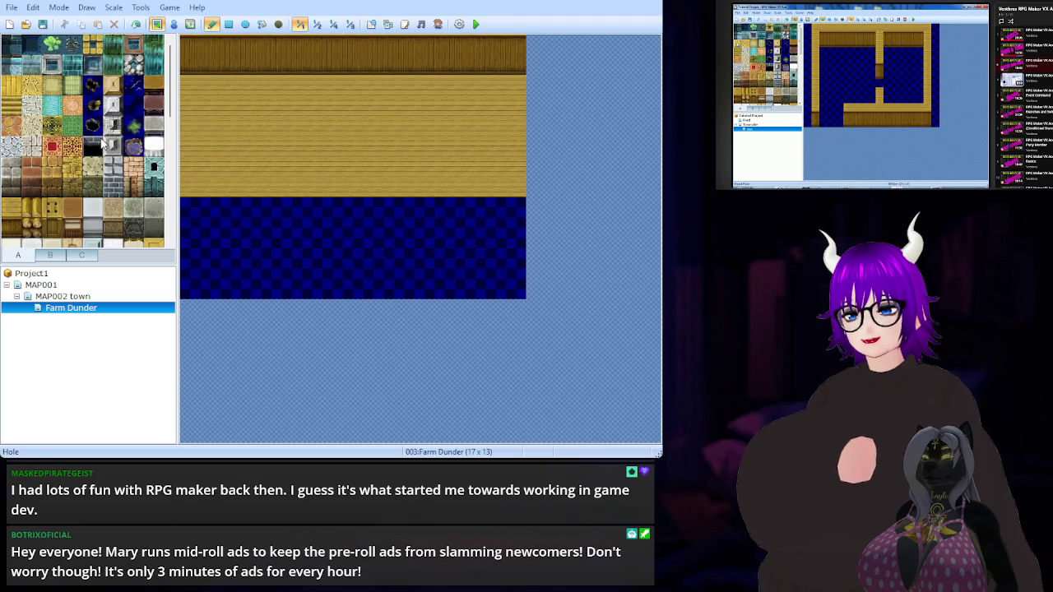
{"action": "scroll", "coordinate": [91, 158], "scroll_direction": "down", "scroll_amount": 5}
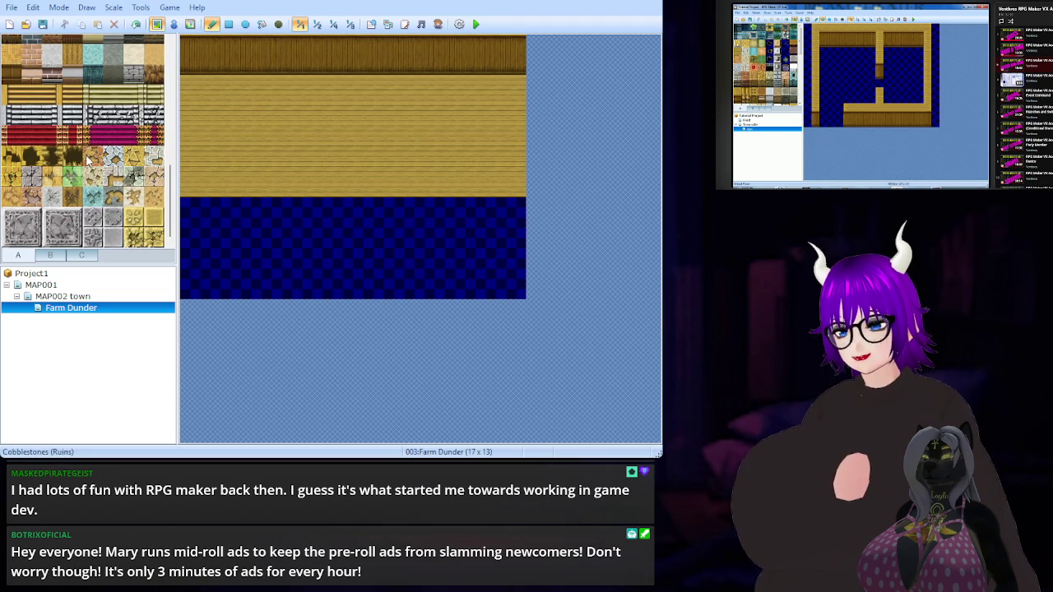
Paint the dark blue blank tile over the whole 17 × 13 Farm Dunder map
{"action": "scroll", "coordinate": [44, 191], "scroll_direction": "down", "scroll_amount": 5}
{"action": "scroll", "coordinate": [44, 191], "scroll_direction": "down", "scroll_amount": 5}
{"action": "left_click", "coordinate": [31, 167]}
{"action": "mouse_move", "coordinate": [189, 205]}
{"action": "left_mouse_down"}
{"action": "mouse_move", "coordinate": [189, 59]}
{"action": "mouse_move", "coordinate": [354, 46]}
{"action": "mouse_move", "coordinate": [514, 66]}
{"action": "mouse_move", "coordinate": [496, 64]}
{"action": "mouse_move", "coordinate": [513, 42]}
{"action": "mouse_move", "coordinate": [191, 78]}
{"action": "mouse_move", "coordinate": [474, 85]}
{"action": "mouse_move", "coordinate": [351, 104]}
{"action": "mouse_move", "coordinate": [543, 115]}
{"action": "mouse_move", "coordinate": [202, 114]}
{"action": "mouse_move", "coordinate": [392, 124]}
{"action": "mouse_move", "coordinate": [231, 124]}
{"action": "mouse_move", "coordinate": [433, 124]}
{"action": "mouse_move", "coordinate": [465, 144]}
{"action": "mouse_move", "coordinate": [270, 145]}
{"action": "mouse_move", "coordinate": [456, 150]}
{"action": "mouse_move", "coordinate": [295, 168]}
{"action": "mouse_move", "coordinate": [250, 197]}
{"action": "mouse_move", "coordinate": [496, 168]}
{"action": "mouse_move", "coordinate": [293, 204]}
{"action": "left_mouse_up"}
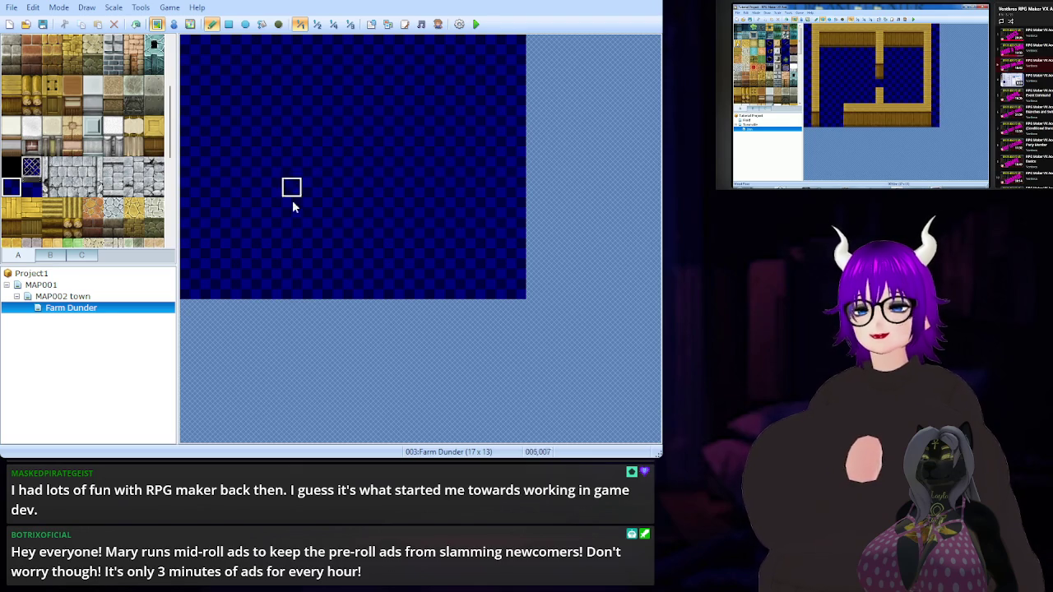
{"action": "scroll", "coordinate": [86, 210], "scroll_direction": "up", "scroll_amount": 5}
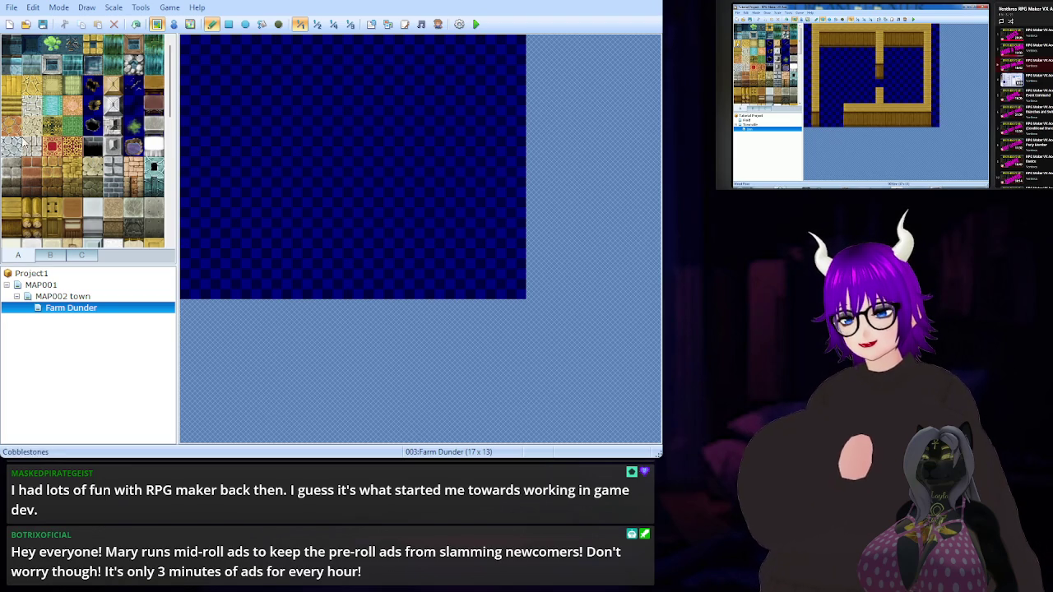
{"action": "left_click", "coordinate": [13, 94]}
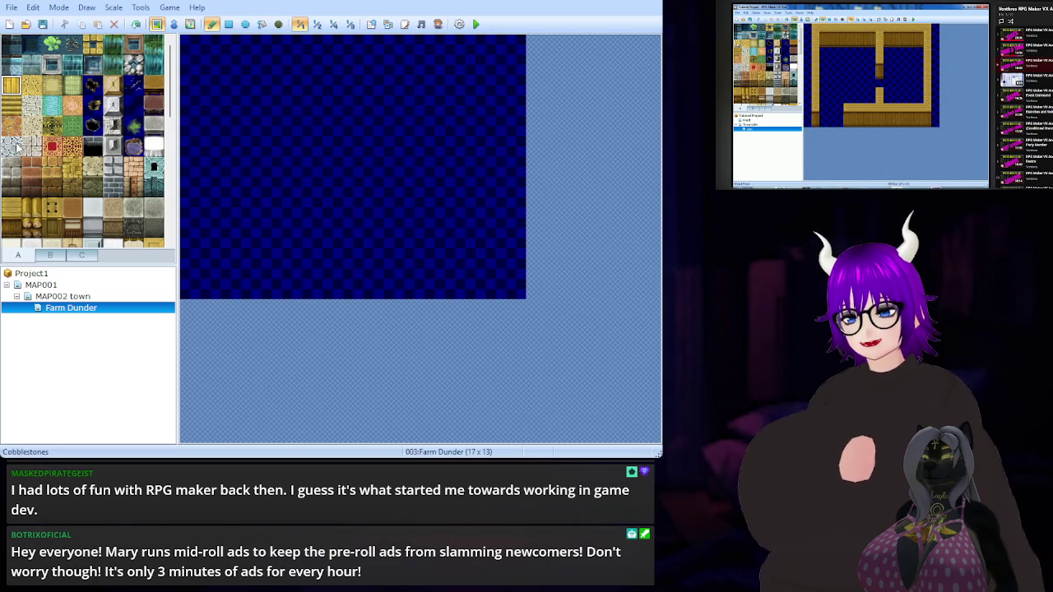
Paint a wood floor border around the room with a bottom doorway gap, undoing a stray top stroke
{"action": "left_click", "coordinate": [17, 211]}
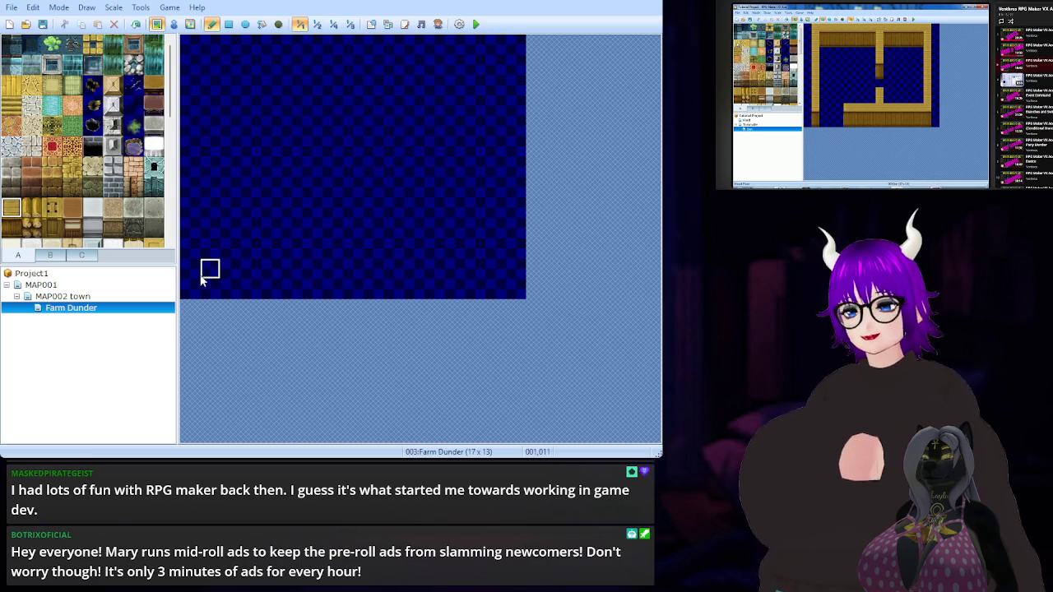
{"action": "mouse_move", "coordinate": [190, 290]}
{"action": "left_mouse_down"}
{"action": "mouse_move", "coordinate": [189, 48]}
{"action": "mouse_move", "coordinate": [516, 45]}
{"action": "mouse_move", "coordinate": [514, 293]}
{"action": "mouse_move", "coordinate": [217, 292]}
{"action": "left_mouse_up"}
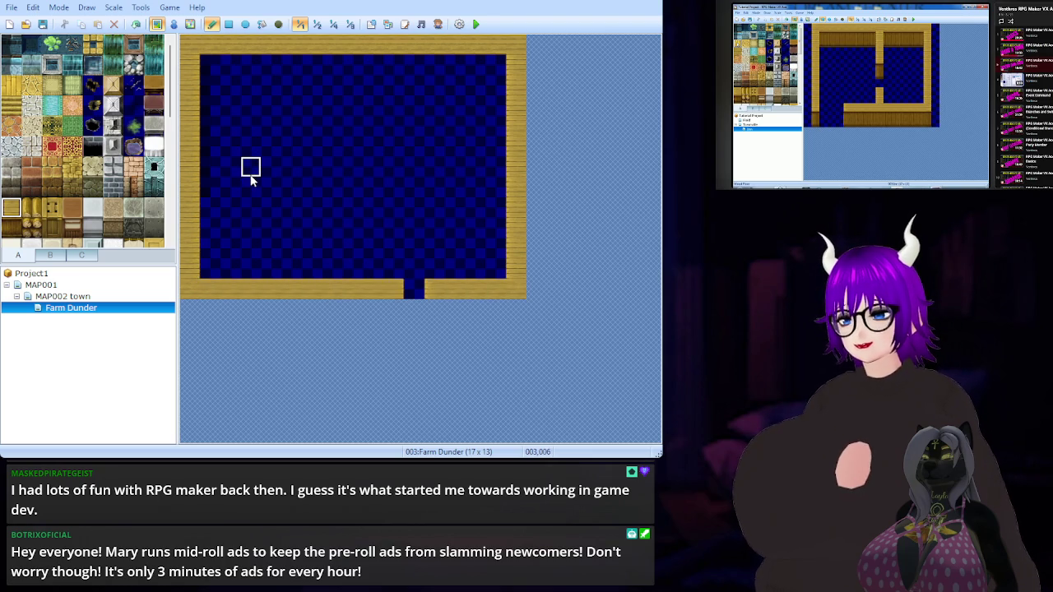
{"action": "left_click", "coordinate": [15, 106]}
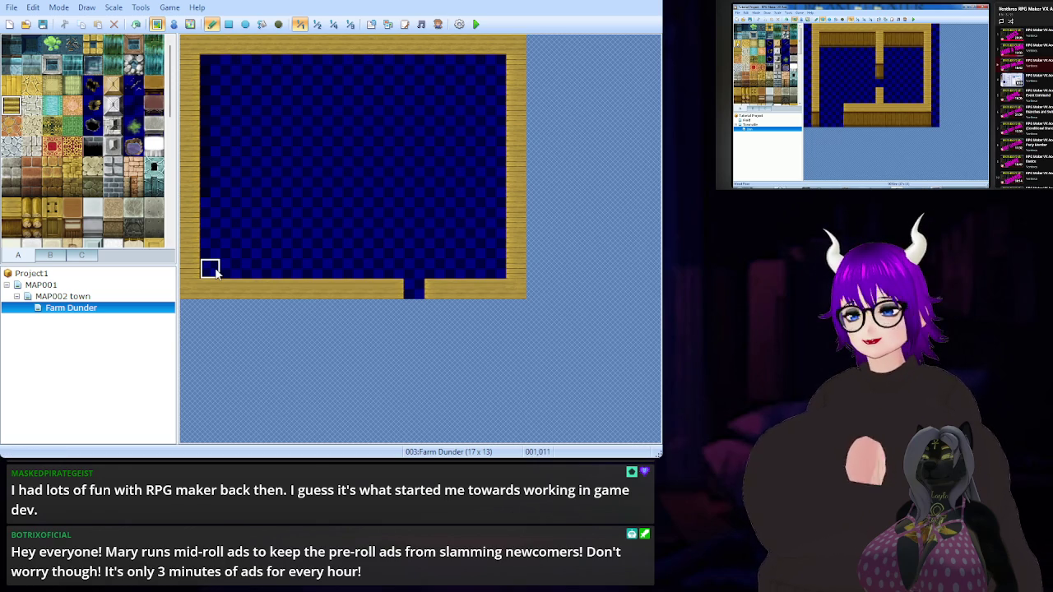
{"action": "mouse_move", "coordinate": [210, 65]}
{"action": "left_mouse_down"}
{"action": "mouse_move", "coordinate": [212, 82]}
{"action": "mouse_move", "coordinate": [320, 88]}
{"action": "mouse_move", "coordinate": [441, 87]}
{"action": "mouse_move", "coordinate": [496, 69]}
{"action": "mouse_move", "coordinate": [221, 69]}
{"action": "left_mouse_up"}
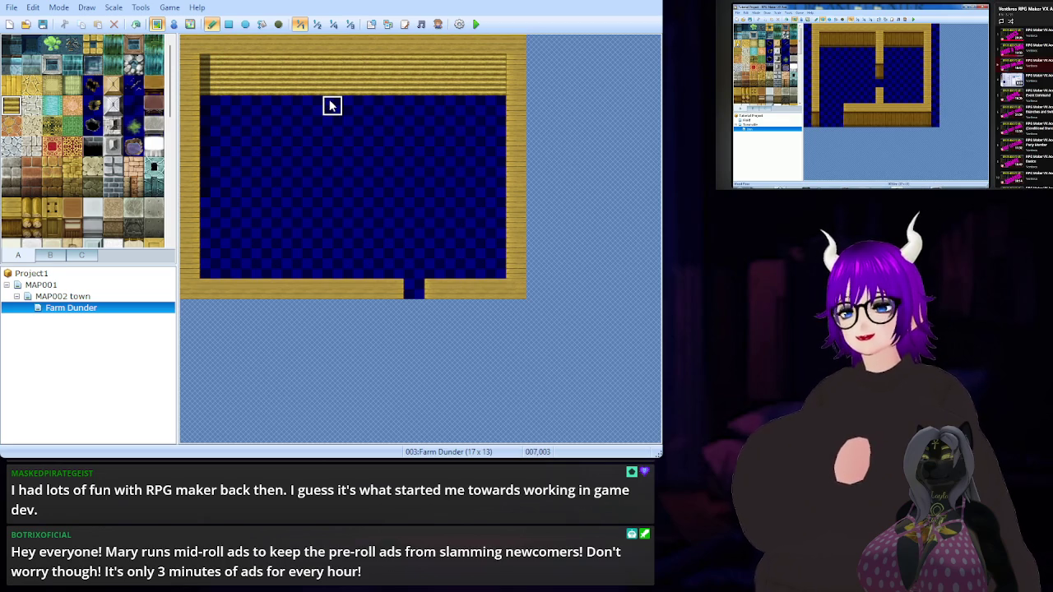
{"action": "key", "text": "ctrl+z"}
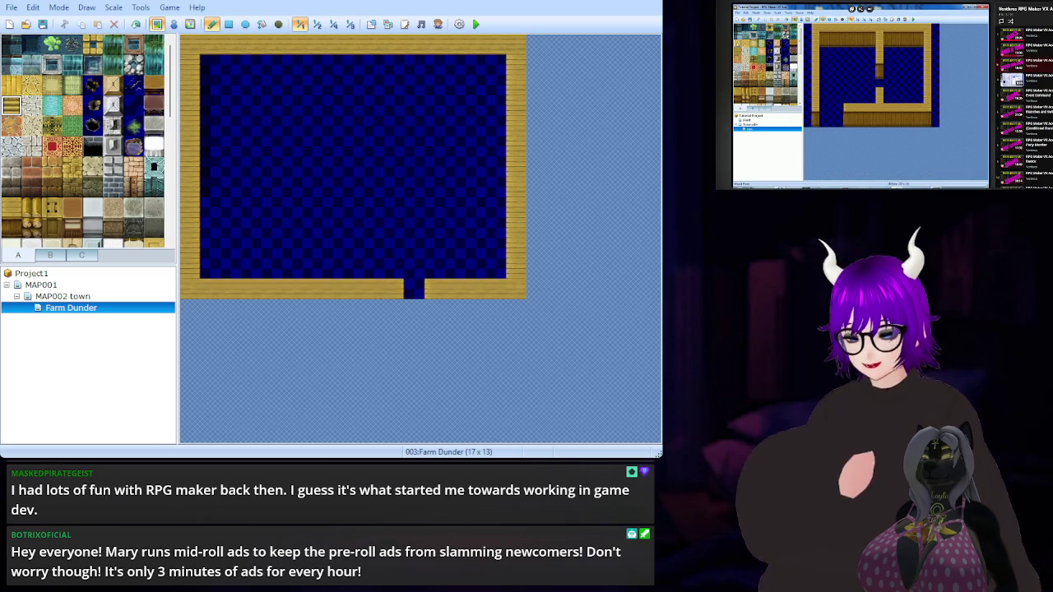
Paint two rows of Wall (Wood) across the top of the room
{"action": "left_click", "coordinate": [14, 209]}
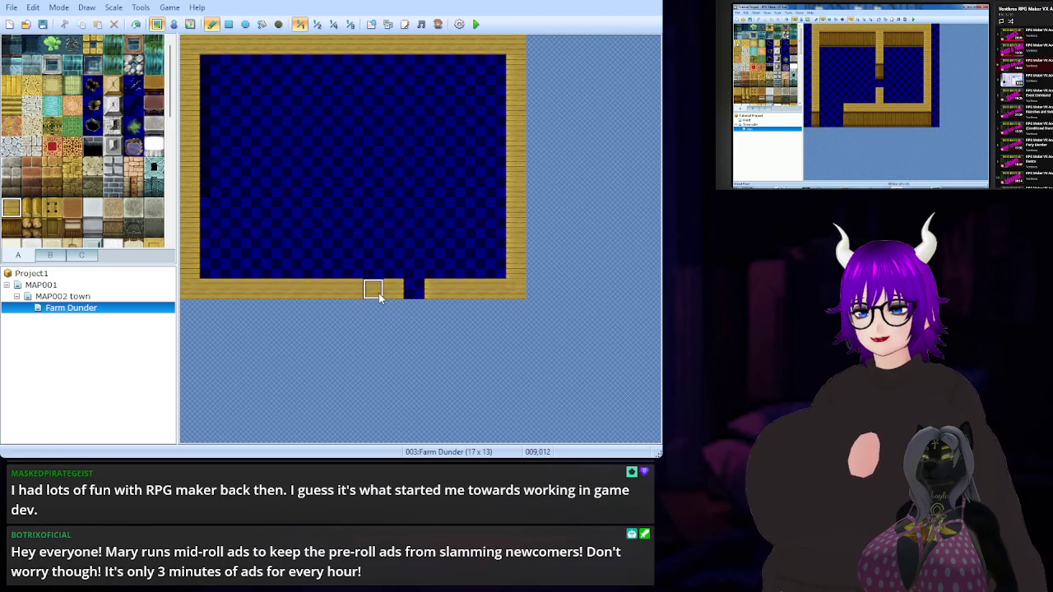
{"action": "left_click", "coordinate": [12, 229]}
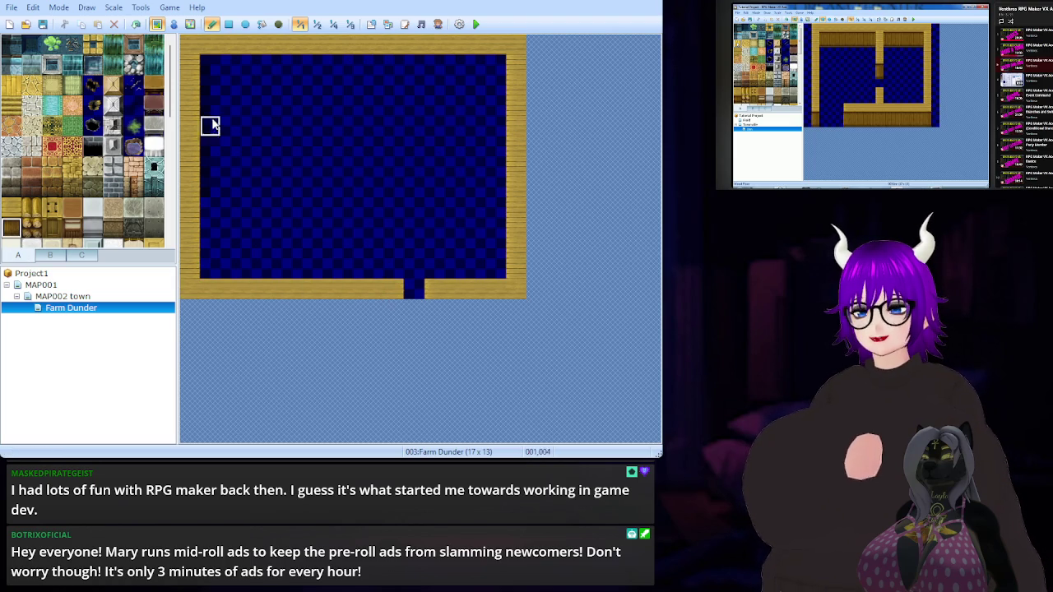
{"action": "left_click_drag", "start_coordinate": [209, 66], "coordinate": [494, 65]}
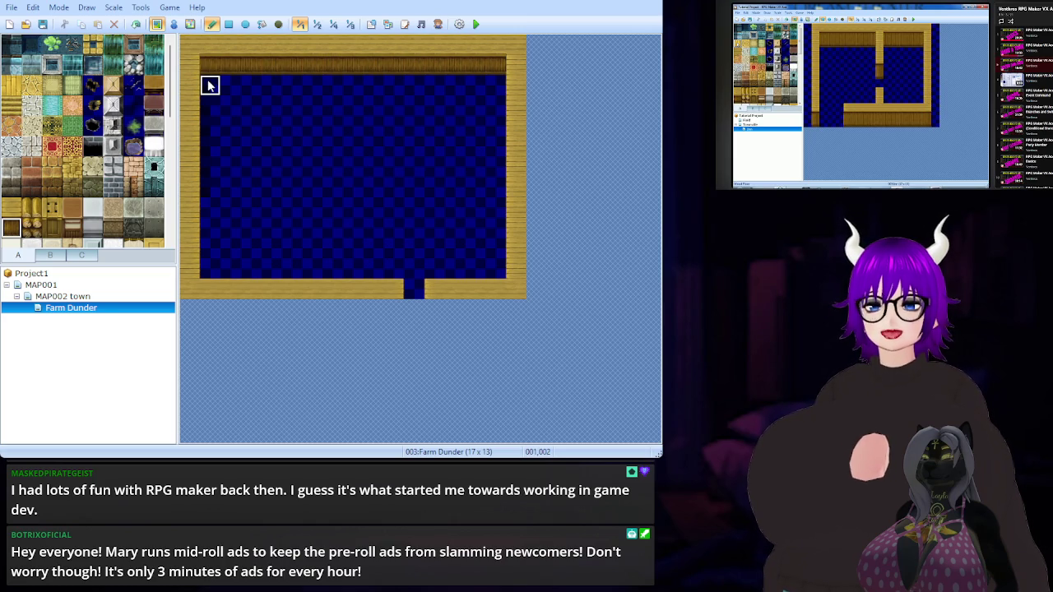
{"action": "left_click_drag", "start_coordinate": [209, 85], "coordinate": [494, 85]}
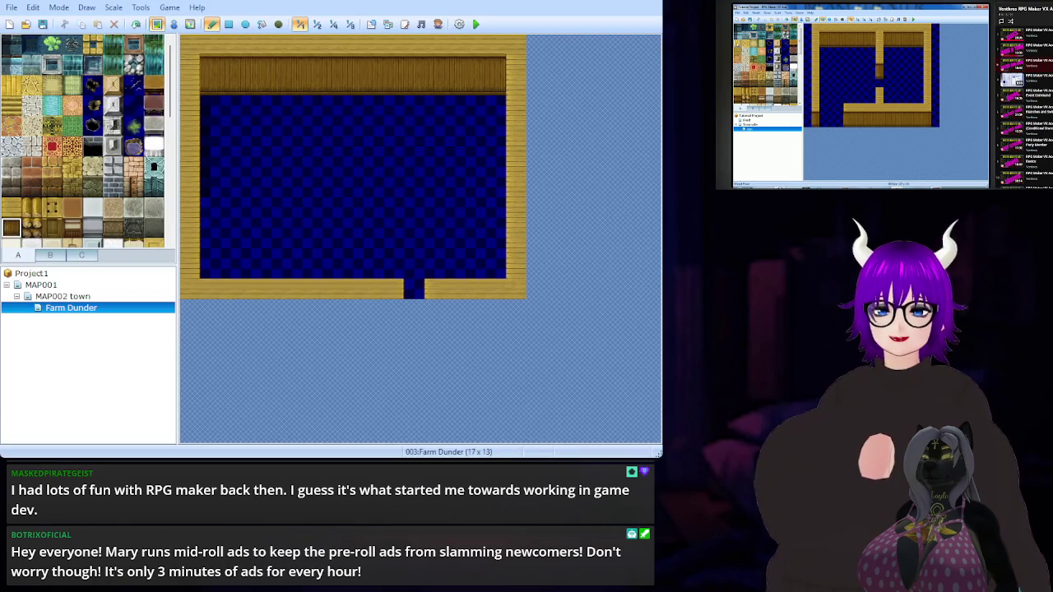
{"action": "key", "text": "Up"}
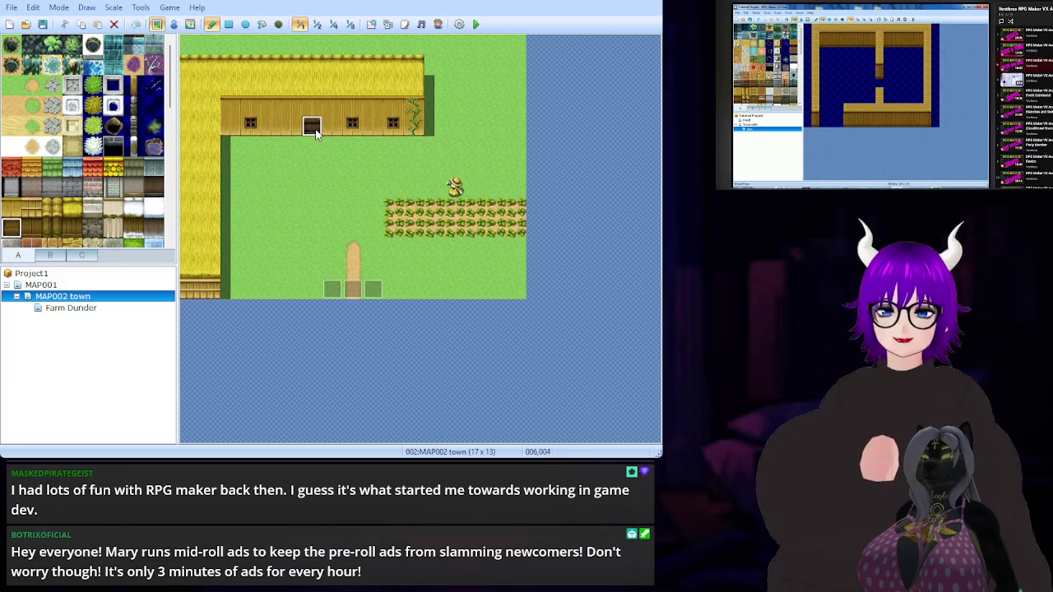
Inspect the farmhouse door event on MAP002 town in event mode, then return to the MAP001 island map
{"action": "key", "text": "F6"}
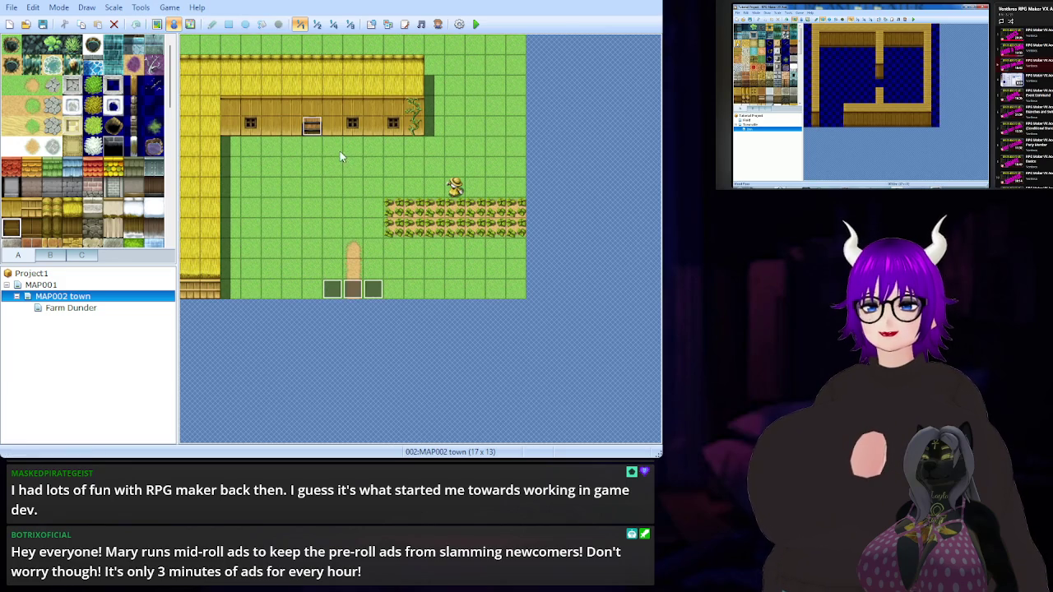
{"action": "left_click", "coordinate": [311, 126]}
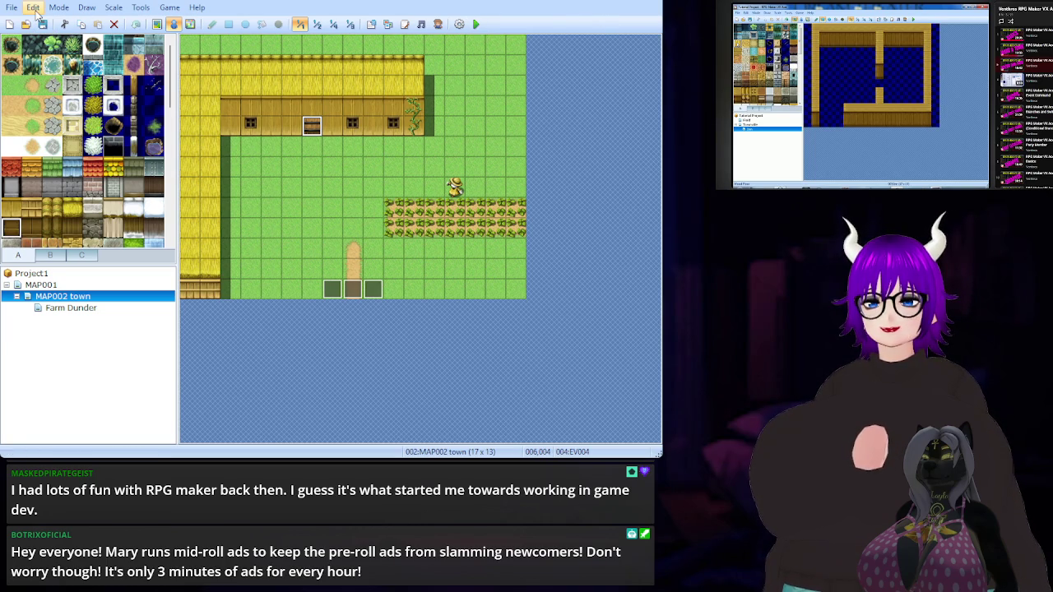
{"action": "left_click", "coordinate": [48, 273]}
{"action": "left_click", "coordinate": [50, 285]}
{"action": "left_click", "coordinate": [48, 274]}
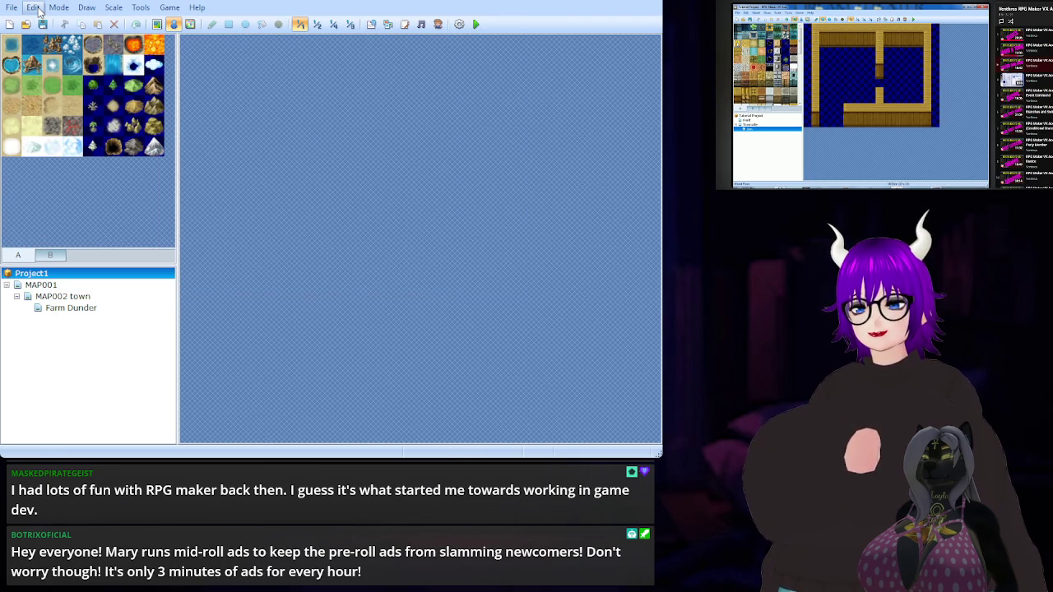
{"action": "left_click", "coordinate": [62, 287]}
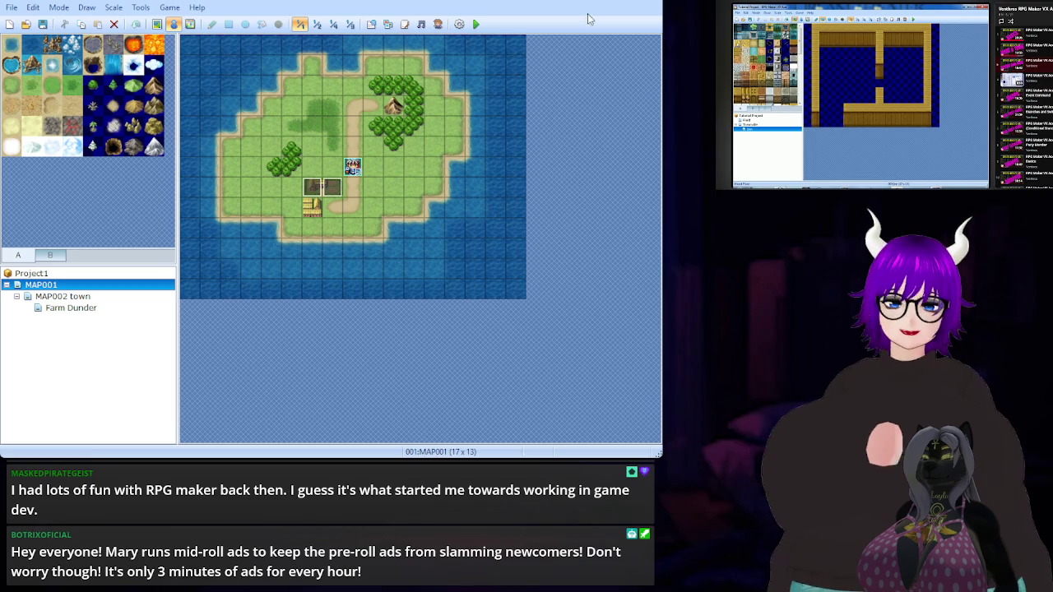
Run a playtest from MAP001 island, then reopen the Farm Dunder map
{"action": "left_click", "coordinate": [476, 25]}
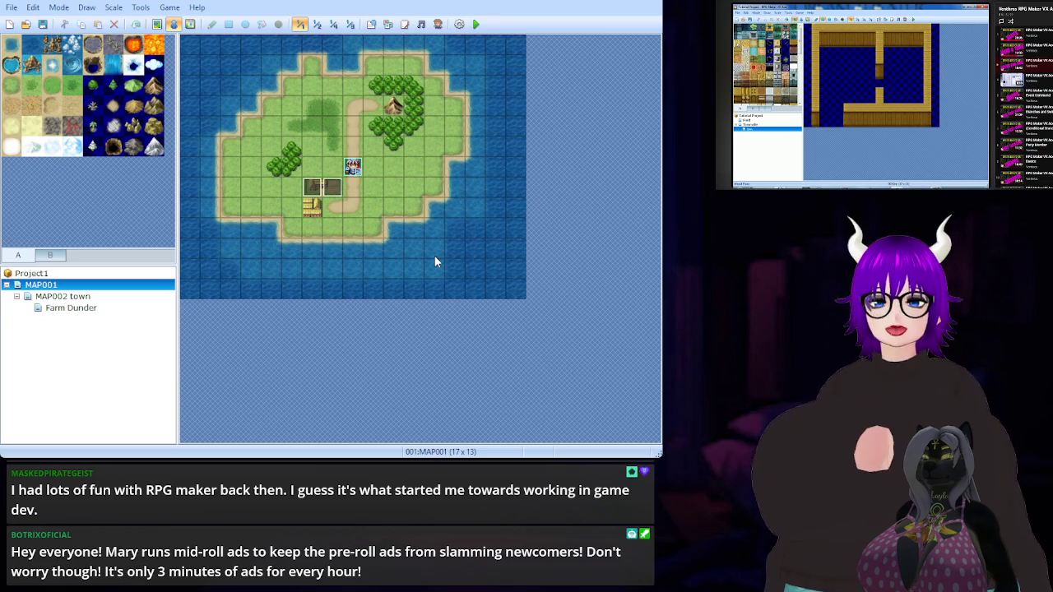
{"action": "left_click", "coordinate": [91, 308]}
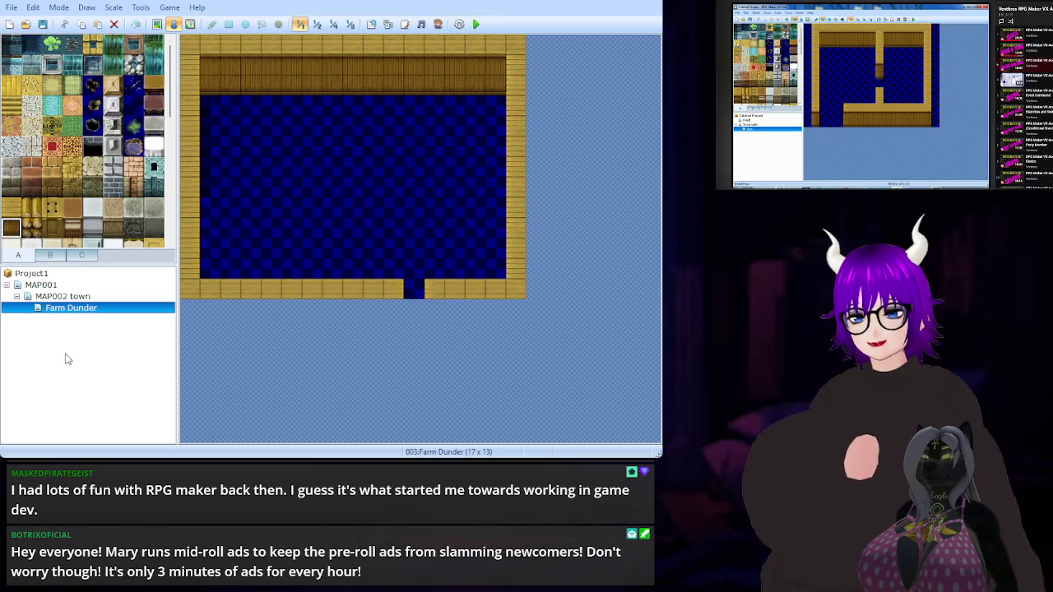
Delete the Farm Dunder map and town event EV004, then add a 'farm dunder inside' map under MAP002 town
{"action": "key", "text": "Up"}
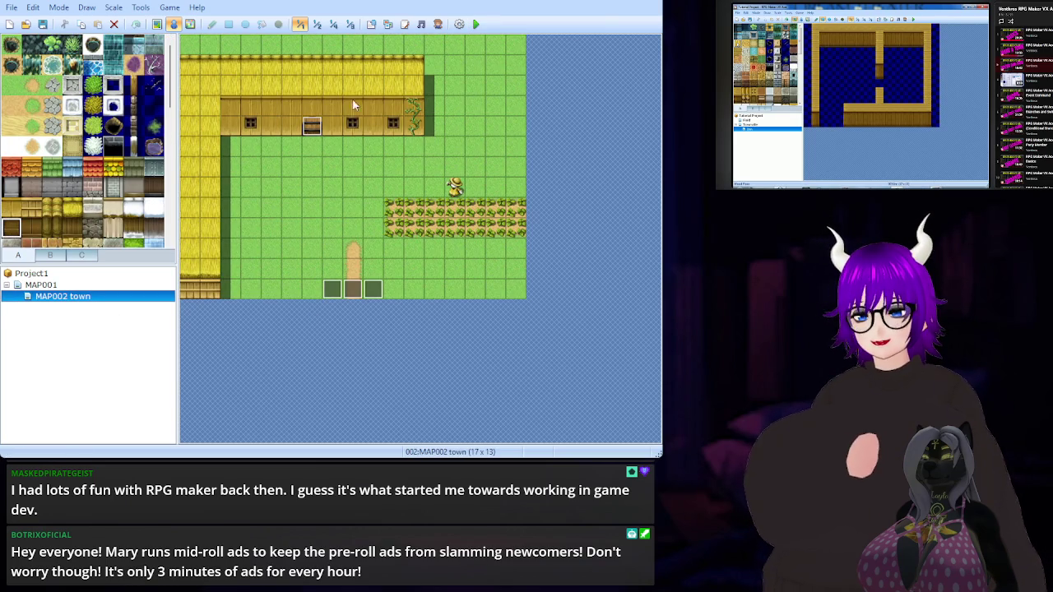
{"action": "key", "text": "Delete"}
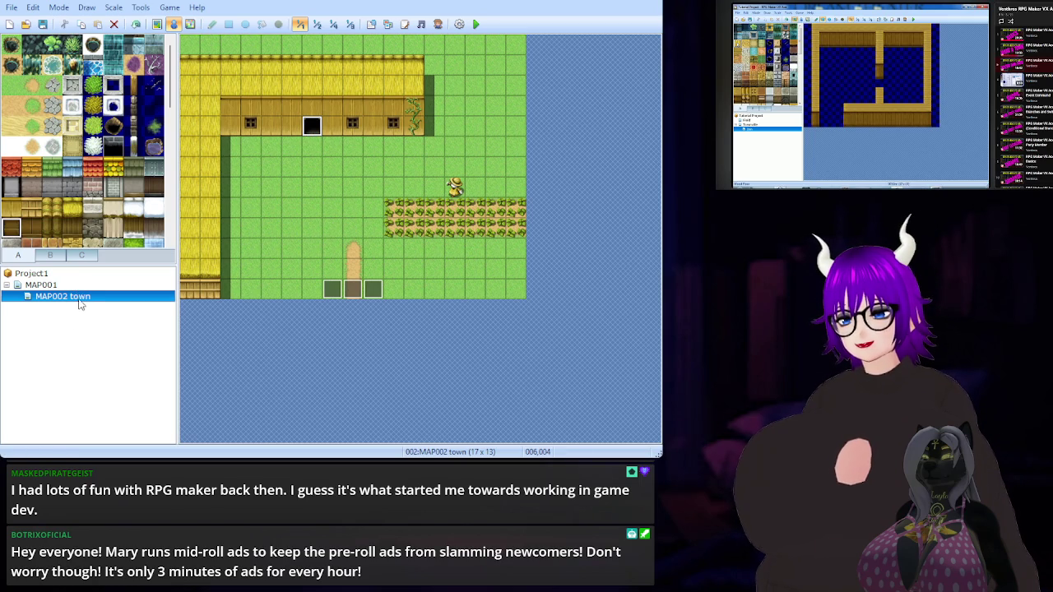
{"action": "key", "text": "Up"}
{"action": "key", "text": "Down"}
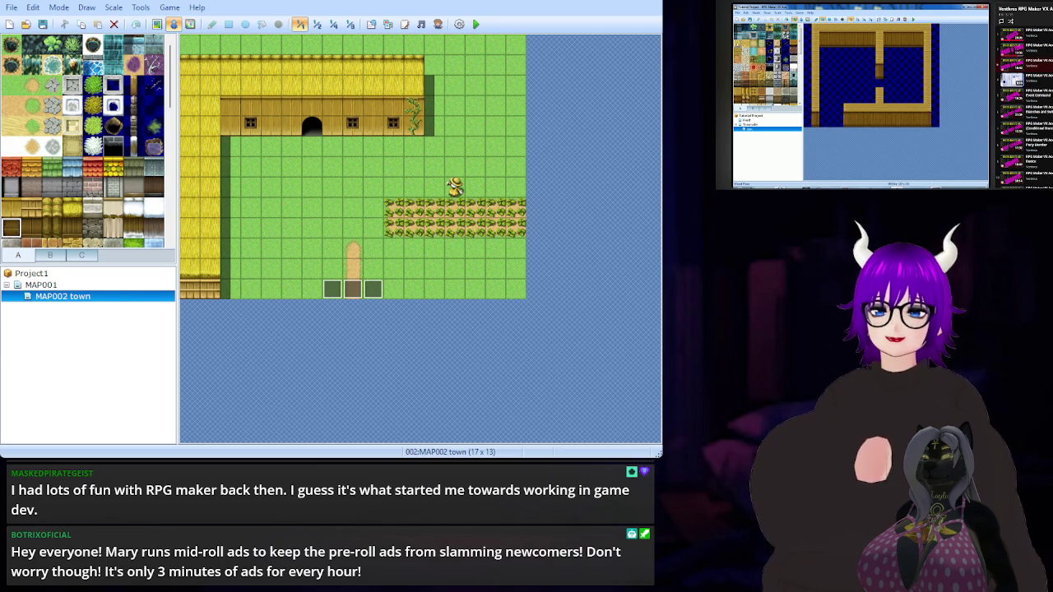
{"action": "left_click", "coordinate": [476, 404]}
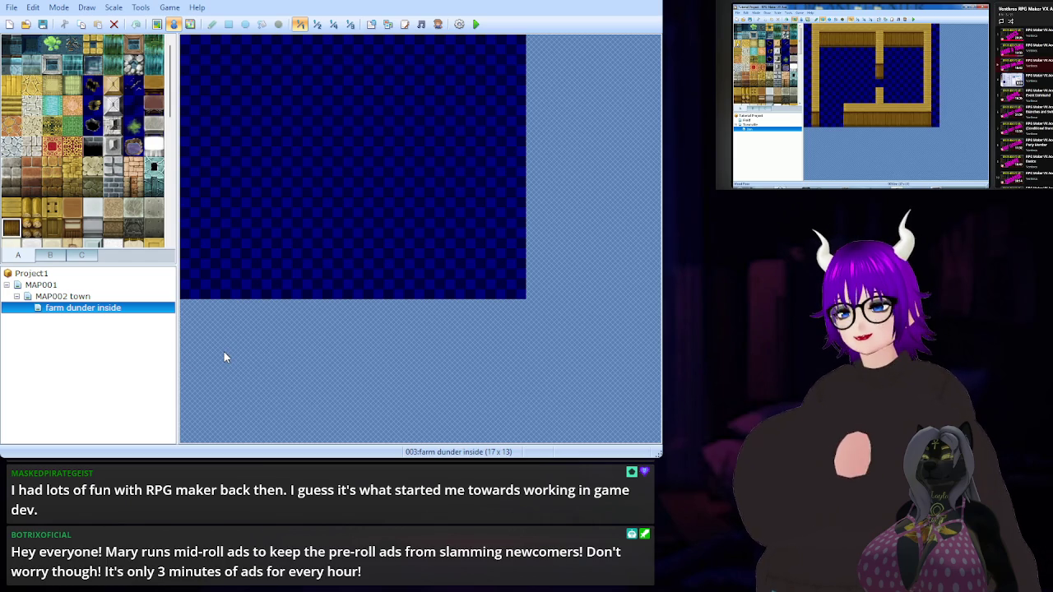
Paint the wooden wall border along the bottom and right sides, leaving a doorway gap
{"action": "left_click", "coordinate": [12, 208]}
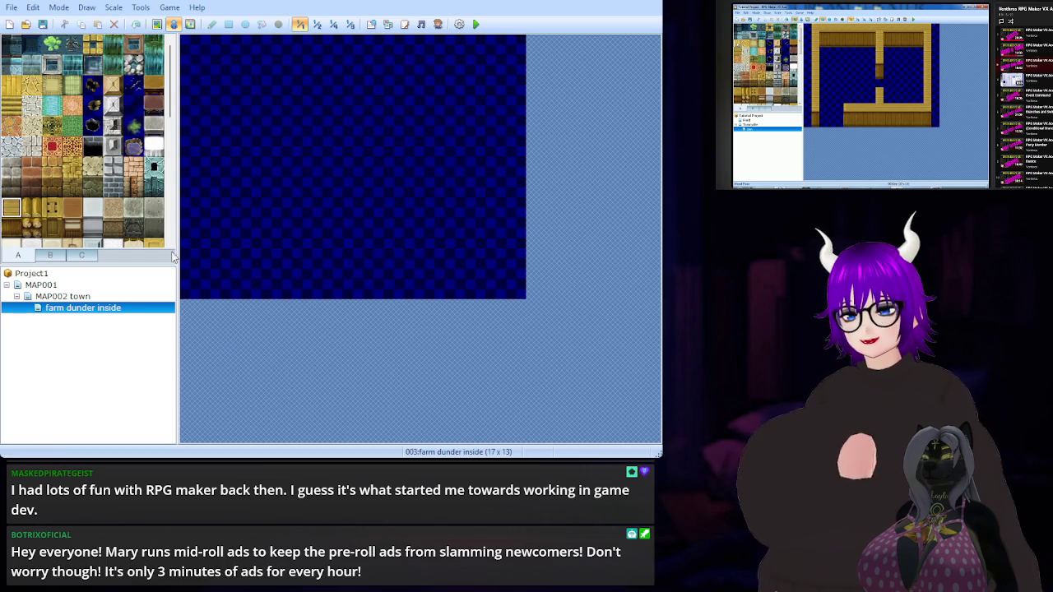
{"action": "left_click", "coordinate": [411, 296]}
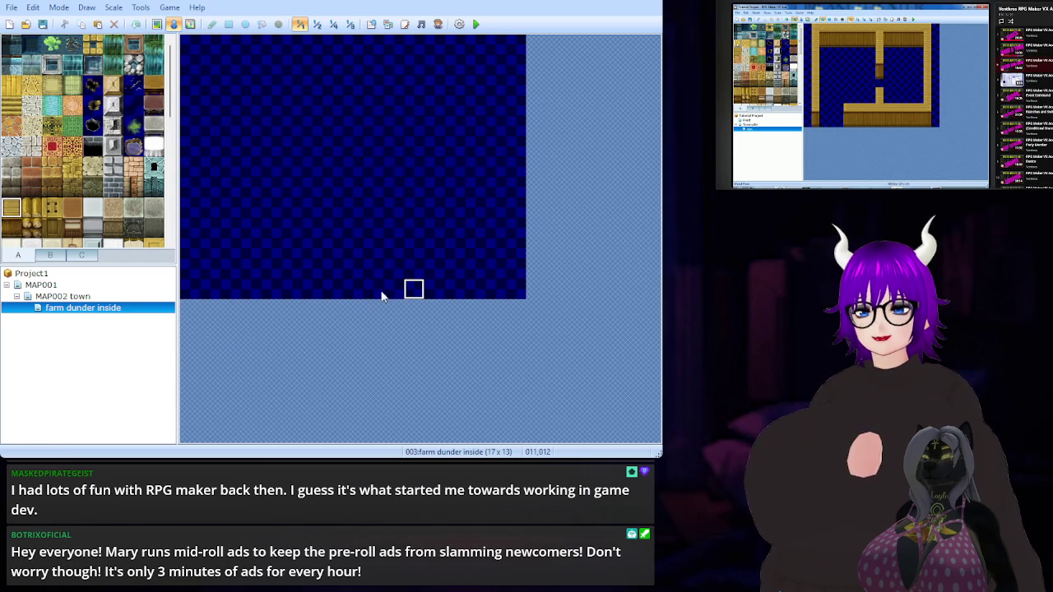
{"action": "left_click", "coordinate": [157, 23]}
{"action": "mouse_move", "coordinate": [414, 289]}
{"action": "left_mouse_down"}
{"action": "mouse_move", "coordinate": [188, 291]}
{"action": "mouse_move", "coordinate": [188, 87]}
{"action": "mouse_move", "coordinate": [233, 48]}
{"action": "mouse_move", "coordinate": [460, 42]}
{"action": "mouse_move", "coordinate": [519, 74]}
{"action": "mouse_move", "coordinate": [521, 284]}
{"action": "mouse_move", "coordinate": [494, 292]}
{"action": "left_mouse_up"}
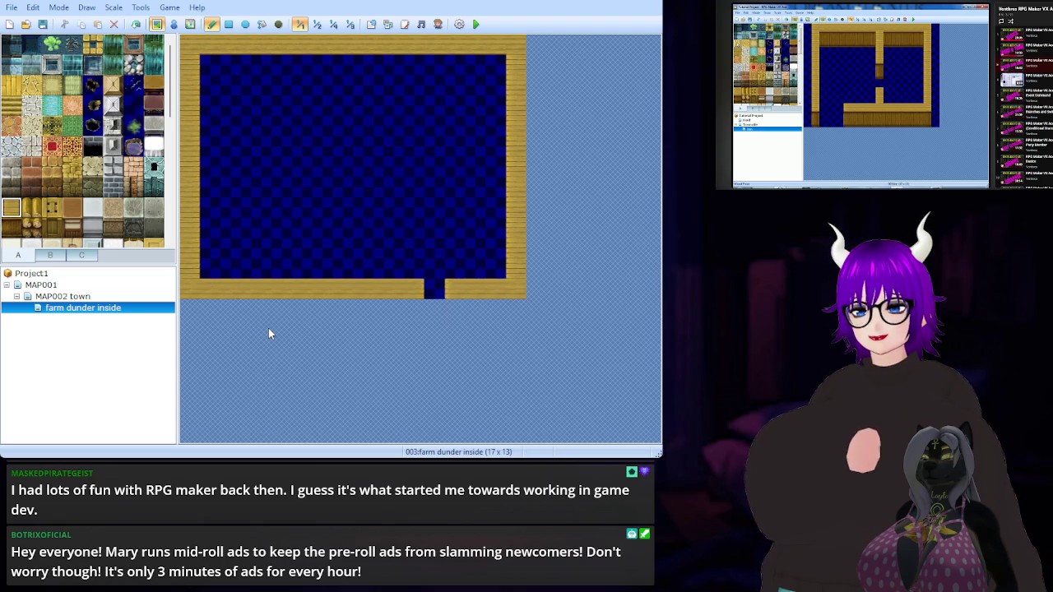
{"action": "key", "text": "ctrl+z"}
{"action": "key", "text": "ctrl+z"}
{"action": "key", "text": "ctrl+z"}
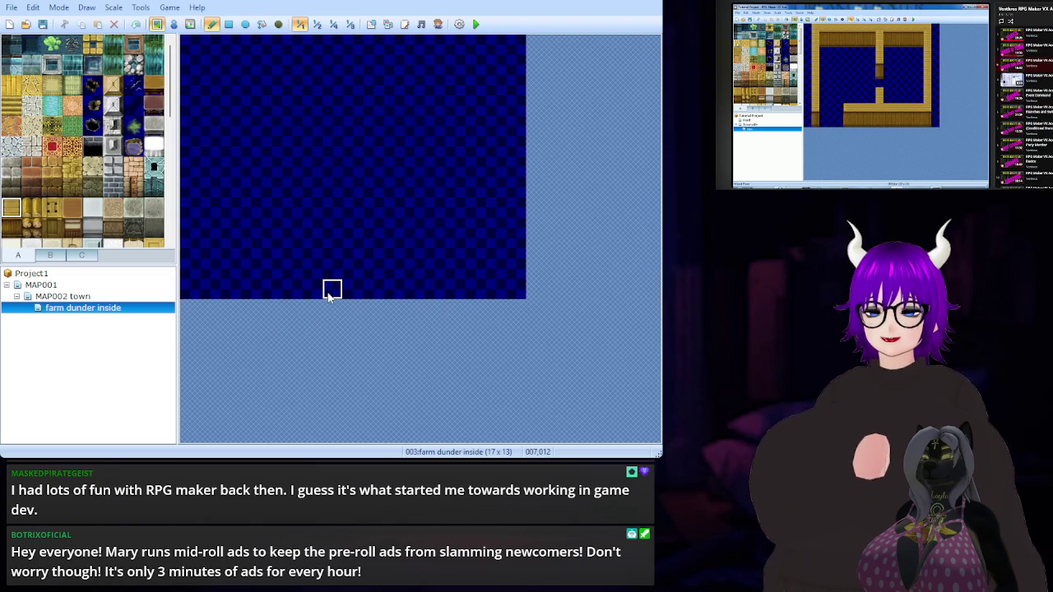
{"action": "mouse_move", "coordinate": [332, 292]}
{"action": "left_mouse_down"}
{"action": "mouse_move", "coordinate": [209, 292]}
{"action": "mouse_move", "coordinate": [190, 165]}
{"action": "mouse_move", "coordinate": [190, 58]}
{"action": "mouse_move", "coordinate": [234, 45]}
{"action": "mouse_move", "coordinate": [501, 52]}
{"action": "mouse_move", "coordinate": [515, 63]}
{"action": "mouse_move", "coordinate": [512, 288]}
{"action": "mouse_move", "coordinate": [482, 289]}
{"action": "left_mouse_up"}
{"action": "key", "text": "ctrl+z"}
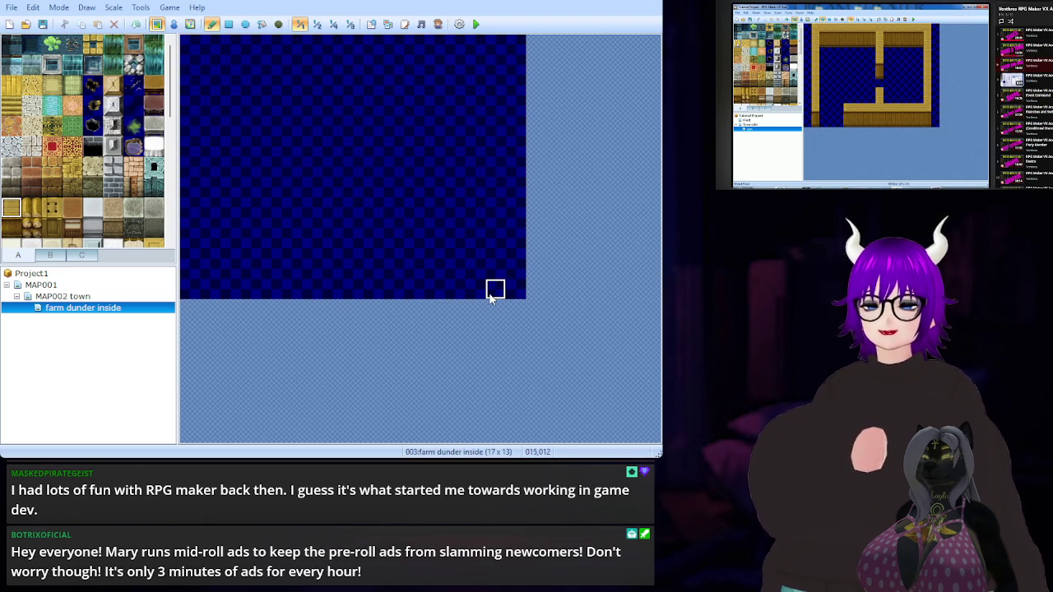
{"action": "mouse_move", "coordinate": [371, 289]}
{"action": "left_mouse_down"}
{"action": "mouse_move", "coordinate": [453, 288]}
{"action": "mouse_move", "coordinate": [514, 269]}
{"action": "mouse_move", "coordinate": [515, 42]}
{"action": "mouse_move", "coordinate": [190, 49]}
{"action": "mouse_move", "coordinate": [191, 290]}
{"action": "mouse_move", "coordinate": [331, 289]}
{"action": "left_mouse_up"}
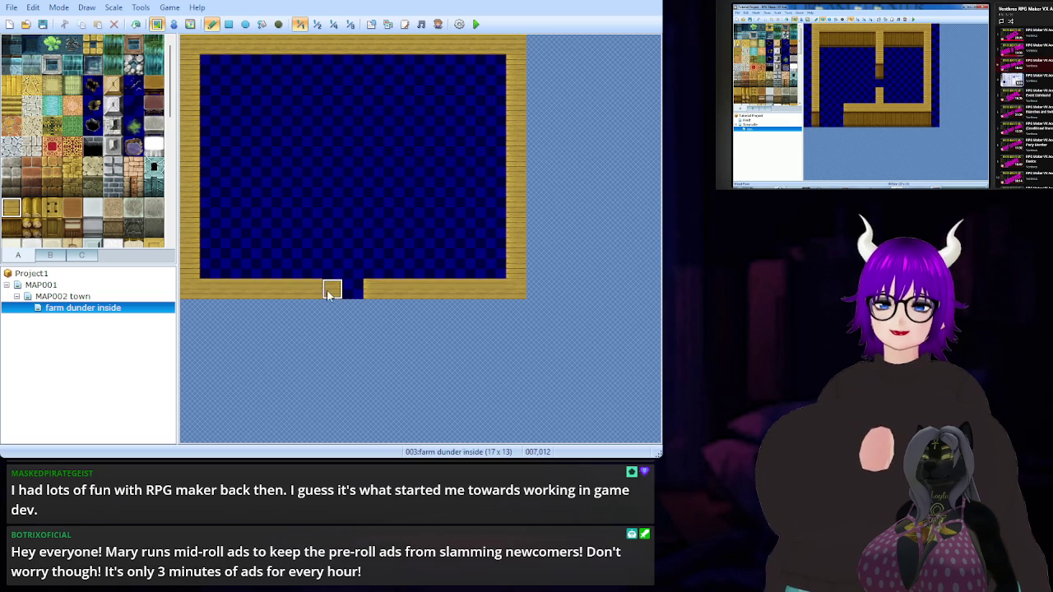
Paint the wooden wall face along the top of the room
{"action": "left_click", "coordinate": [11, 228]}
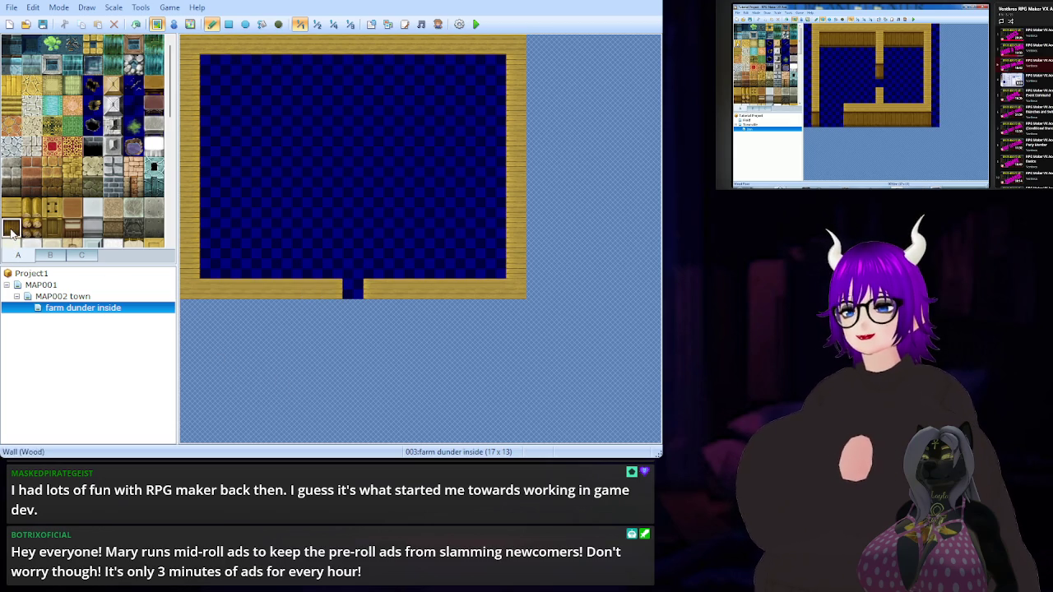
{"action": "mouse_move", "coordinate": [206, 64]}
{"action": "left_mouse_down"}
{"action": "mouse_move", "coordinate": [494, 66]}
{"action": "mouse_move", "coordinate": [494, 85]}
{"action": "mouse_move", "coordinate": [206, 85]}
{"action": "left_mouse_up"}
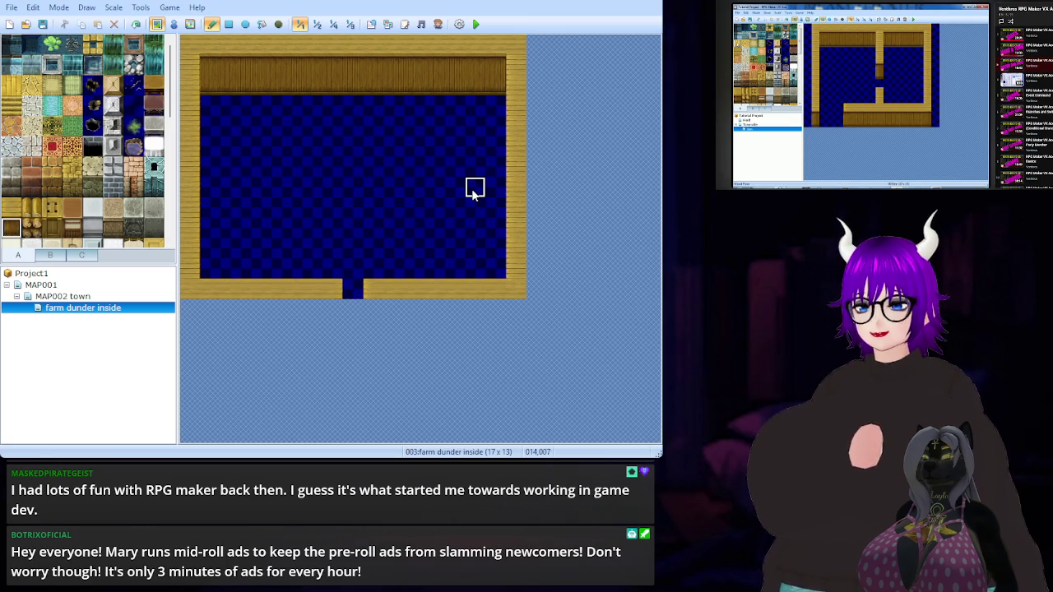
{"action": "scroll", "coordinate": [90, 174], "scroll_direction": "down", "scroll_amount": 5}
{"action": "scroll", "coordinate": [95, 169], "scroll_direction": "down", "scroll_amount": 4}
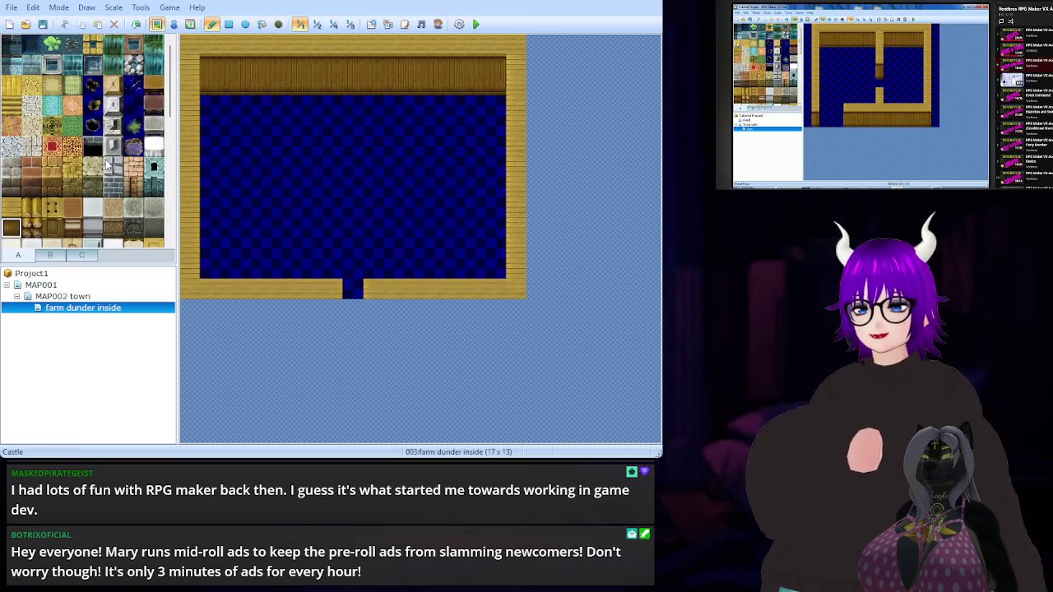
{"action": "left_click", "coordinate": [59, 259]}
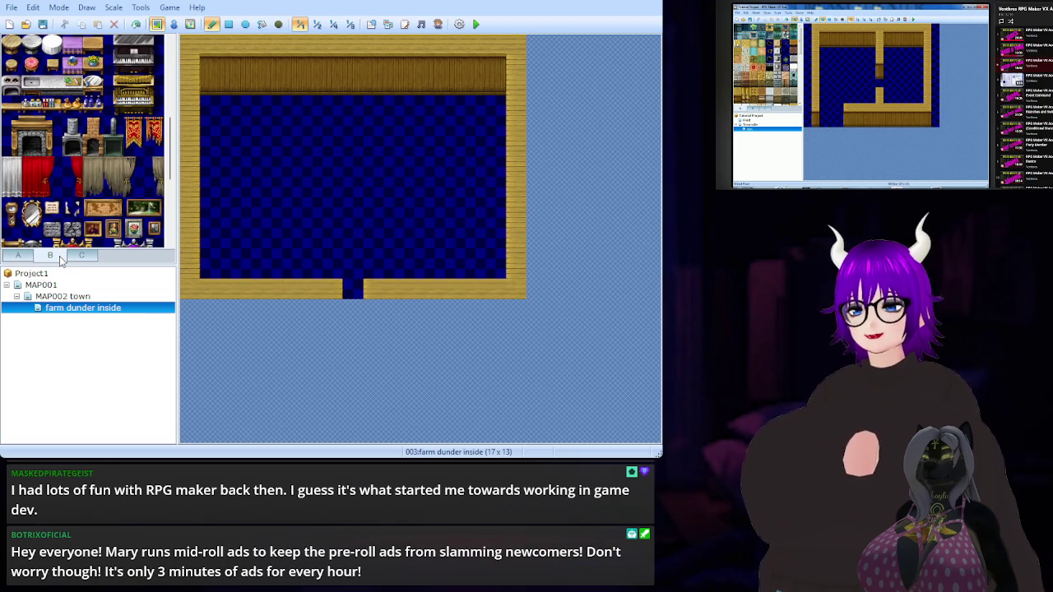
{"action": "scroll", "coordinate": [89, 174], "scroll_direction": "down", "scroll_amount": 5}
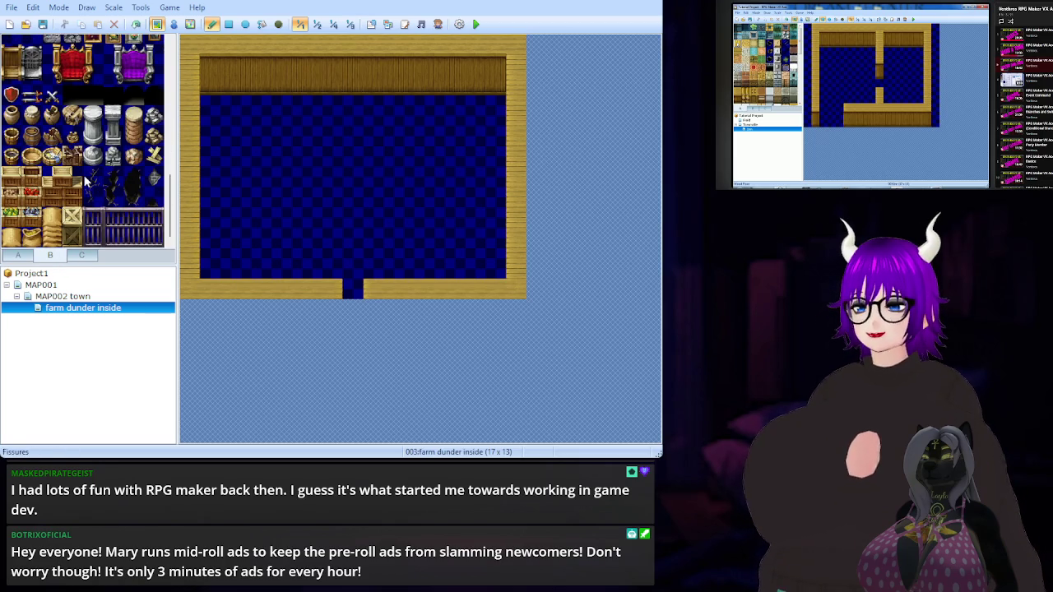
{"action": "left_click", "coordinate": [86, 256]}
{"action": "scroll", "coordinate": [98, 161], "scroll_direction": "down", "scroll_amount": 10}
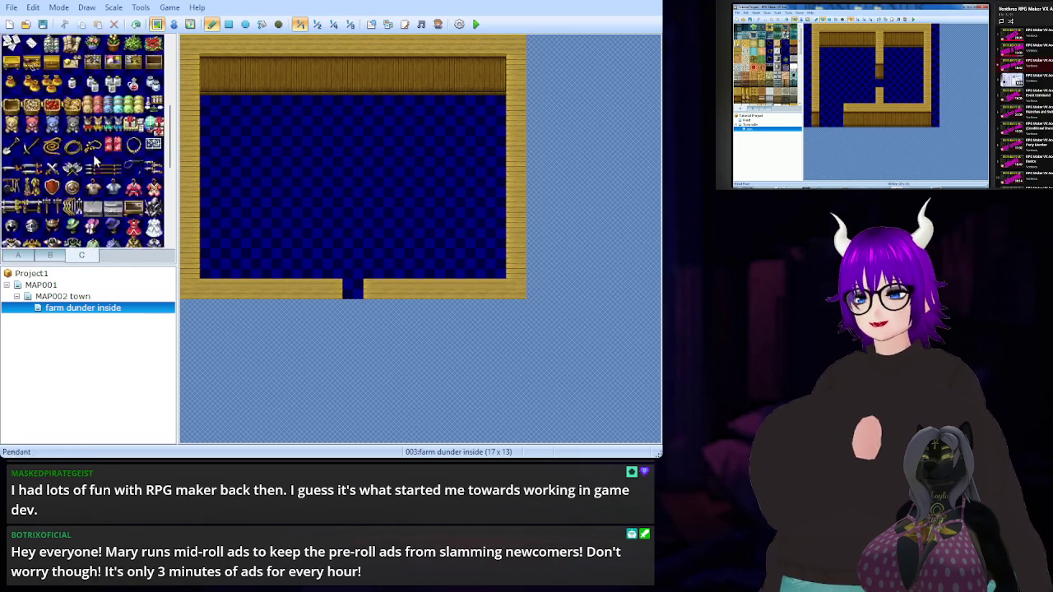
{"action": "scroll", "coordinate": [105, 189], "scroll_direction": "down", "scroll_amount": 3}
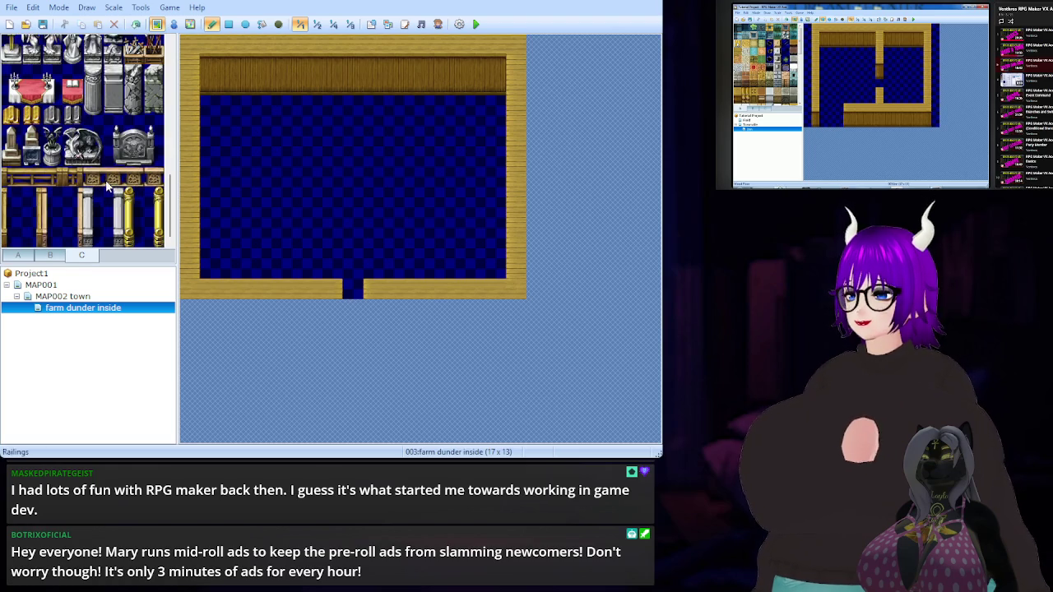
{"action": "scroll", "coordinate": [105, 184], "scroll_direction": "up", "scroll_amount": 12}
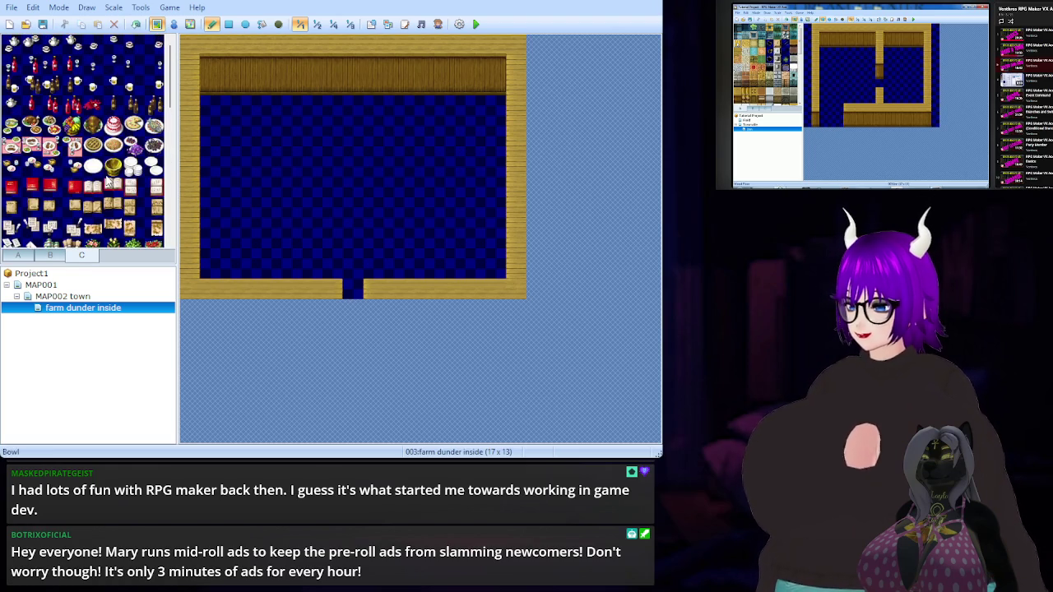
{"action": "left_click", "coordinate": [36, 259]}
{"action": "left_click", "coordinate": [27, 261]}
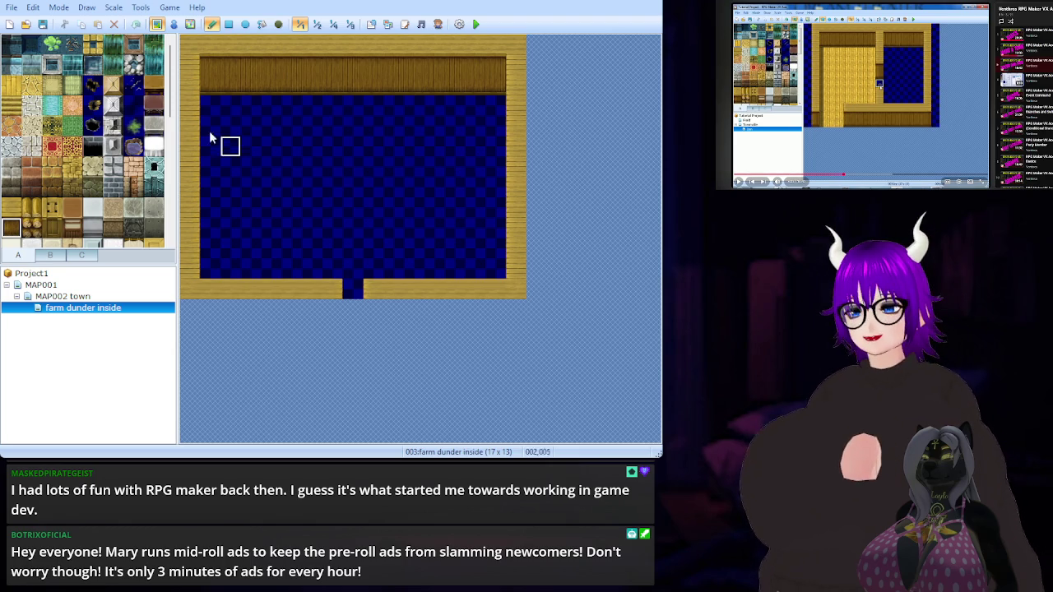
Rectangle-fill the room floor and the doorway gap with light wood planks, then save
{"action": "left_click", "coordinate": [13, 86]}
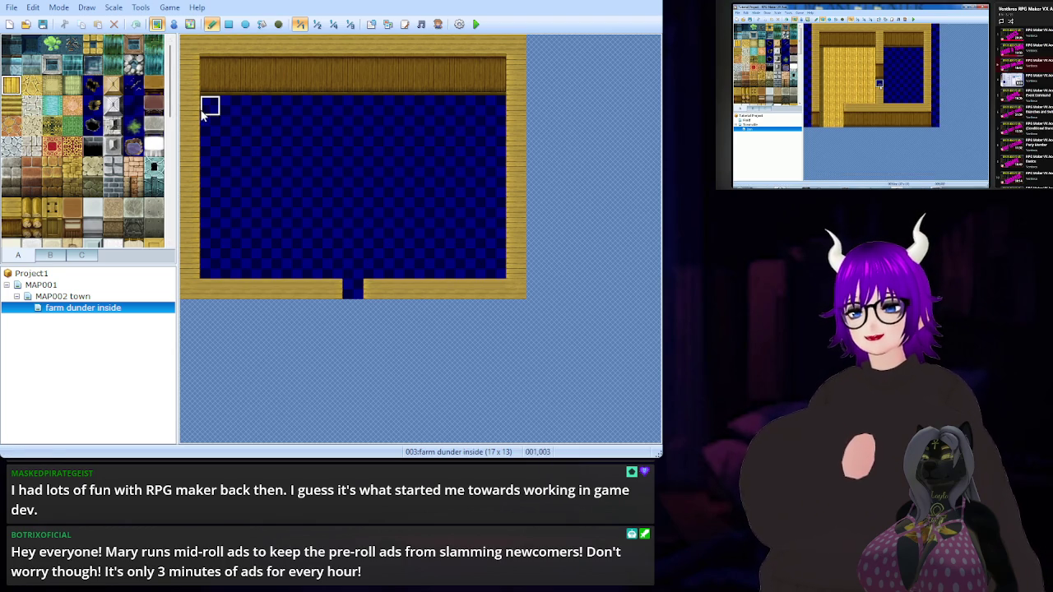
{"action": "left_click_drag", "start_coordinate": [211, 107], "coordinate": [235, 114]}
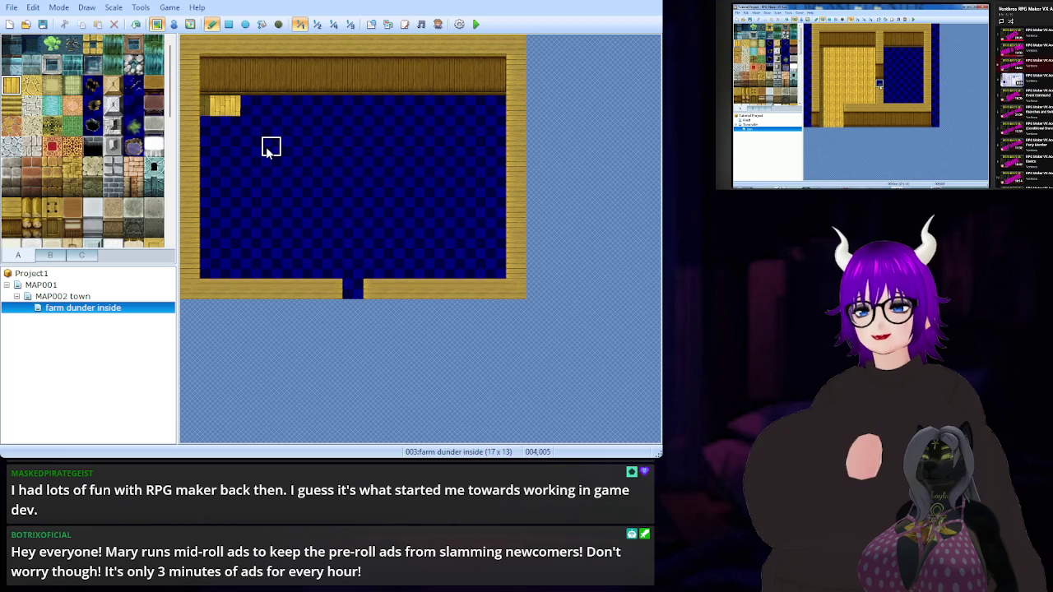
{"action": "key", "text": "ctrl+z"}
{"action": "left_click", "coordinate": [228, 24]}
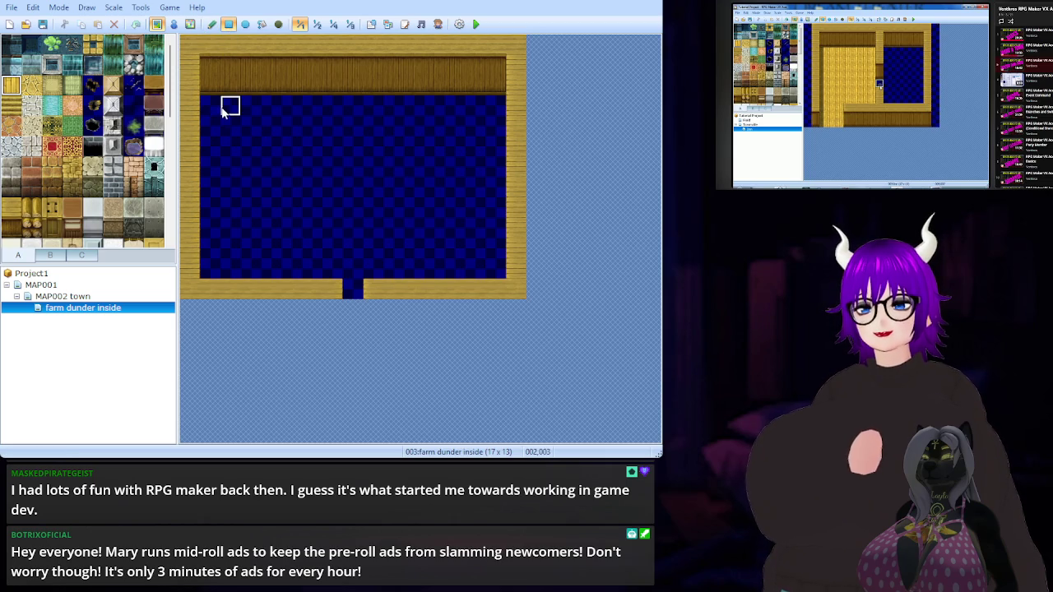
{"action": "mouse_move", "coordinate": [212, 106]}
{"action": "left_mouse_down"}
{"action": "mouse_move", "coordinate": [423, 247]}
{"action": "mouse_move", "coordinate": [496, 271]}
{"action": "left_mouse_up"}
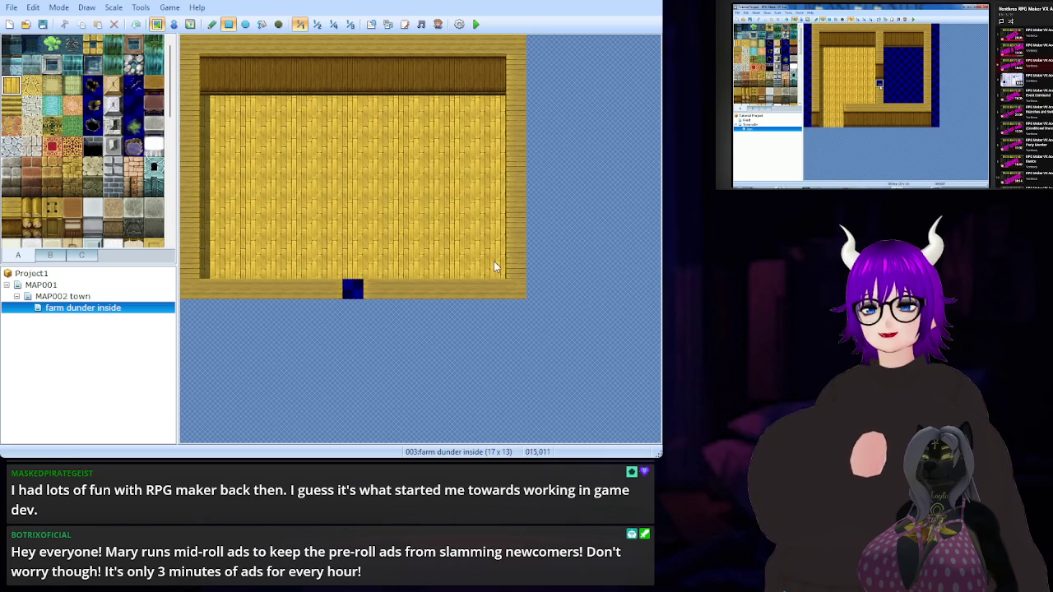
{"action": "left_click", "coordinate": [354, 288]}
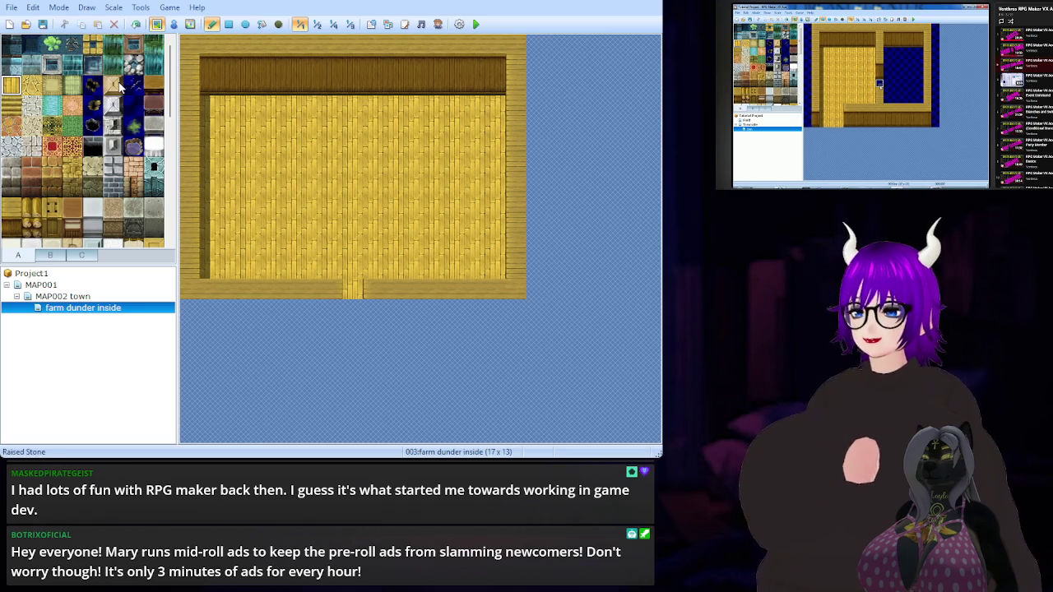
{"action": "left_click", "coordinate": [47, 25]}
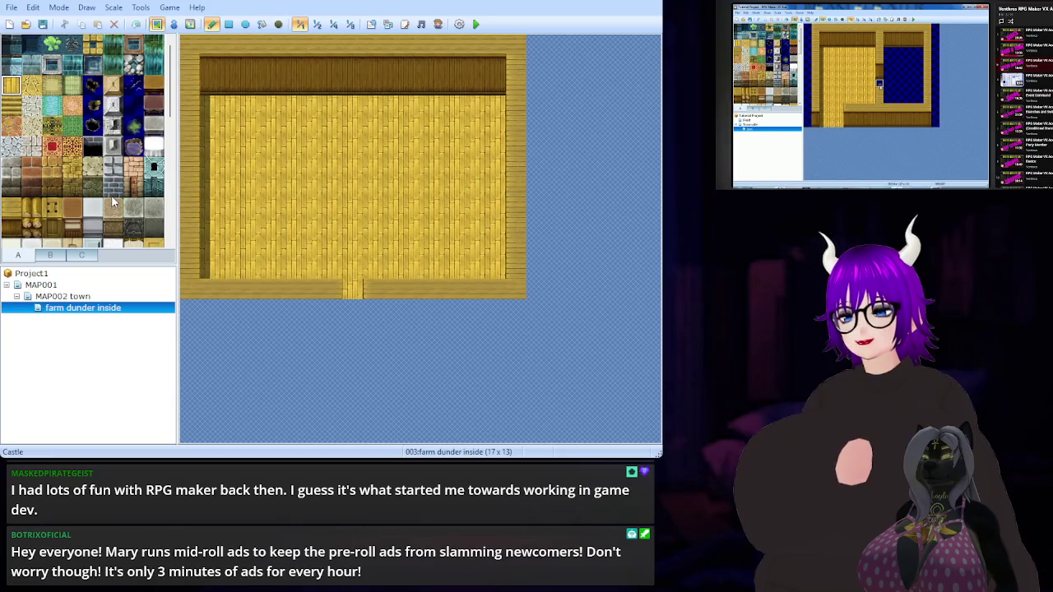
Refill the room floor with brick-pattern wood planks, save, and switch to MAP002 town
{"action": "scroll", "coordinate": [113, 198], "scroll_direction": "down", "scroll_amount": 3}
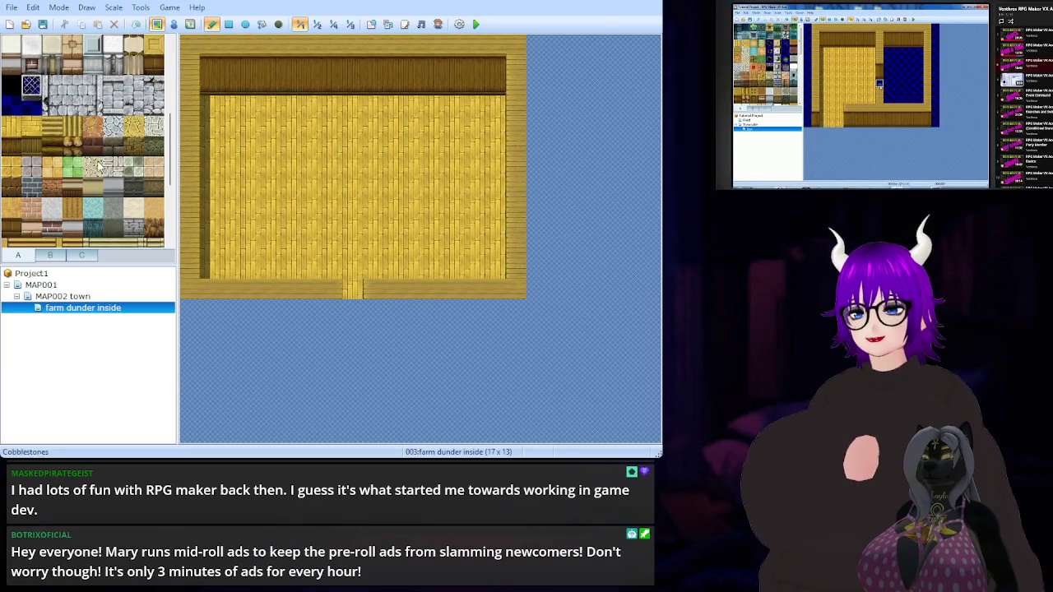
{"action": "left_click", "coordinate": [31, 125]}
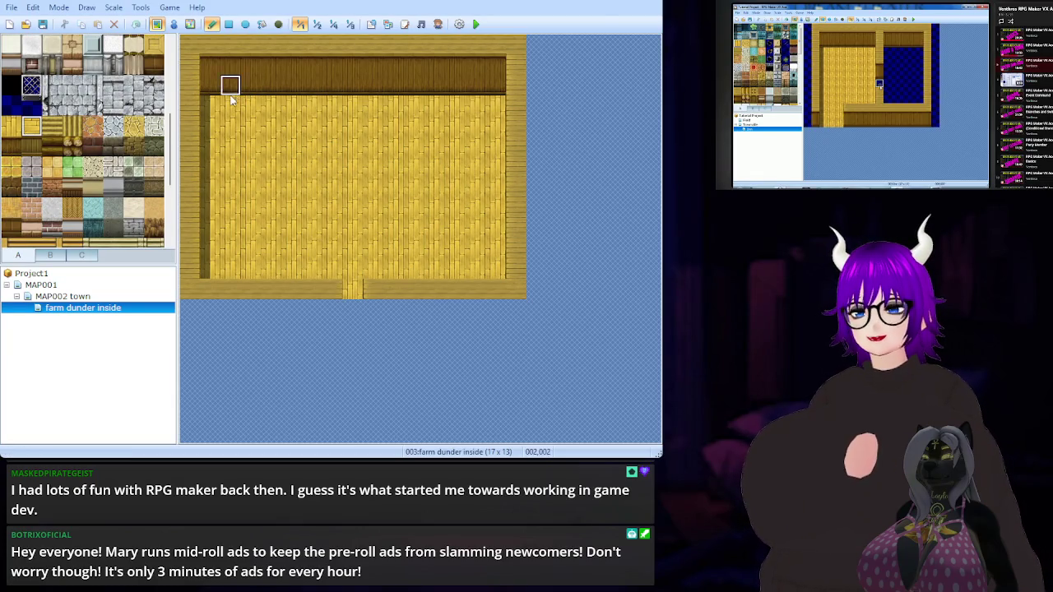
{"action": "left_click", "coordinate": [228, 24]}
{"action": "left_click_drag", "start_coordinate": [210, 106], "coordinate": [493, 267]}
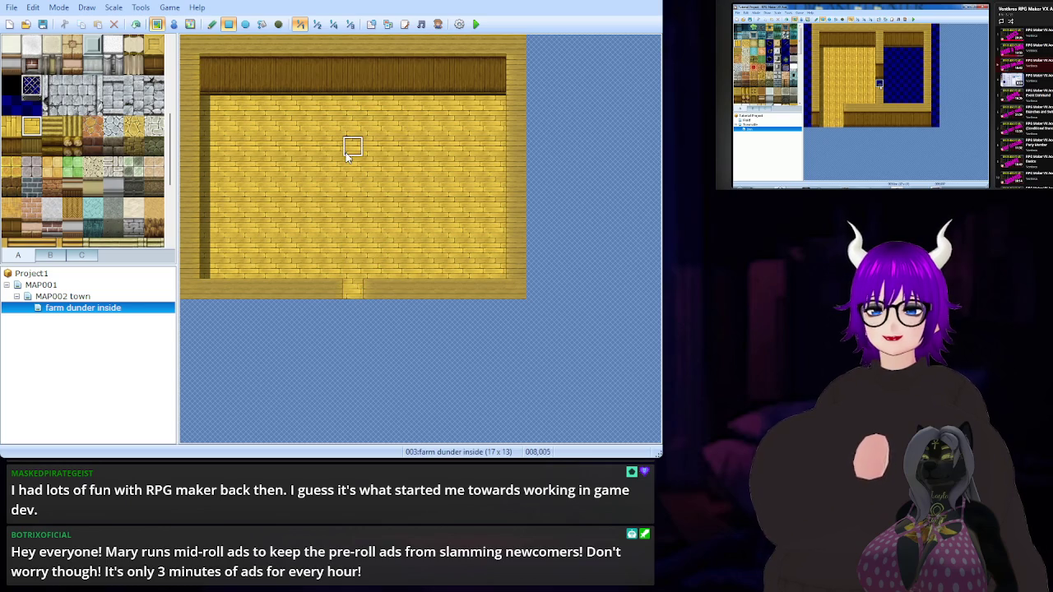
{"action": "left_click", "coordinate": [42, 25]}
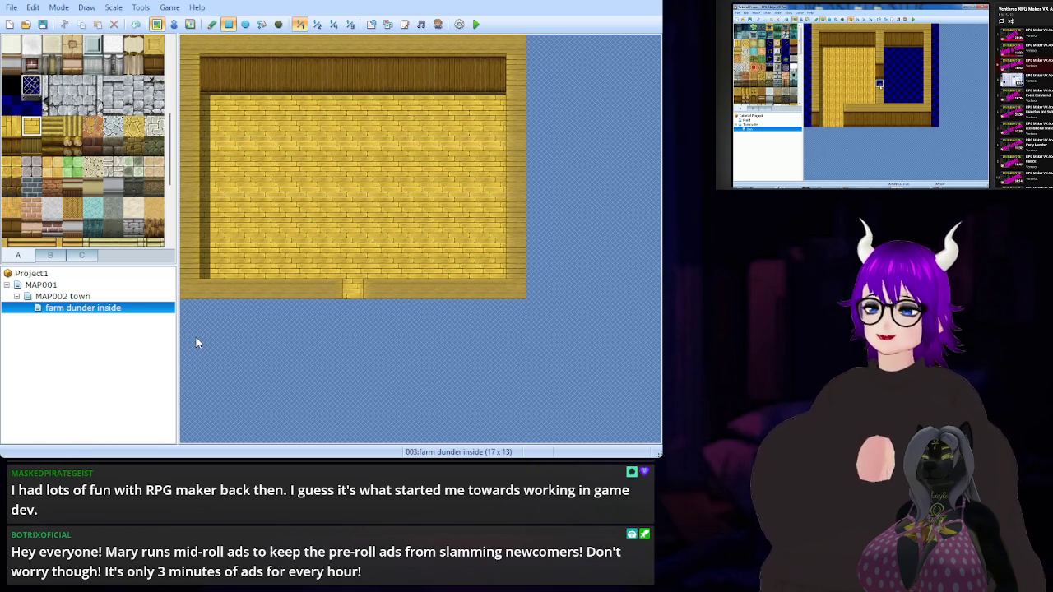
{"action": "left_click", "coordinate": [74, 296]}
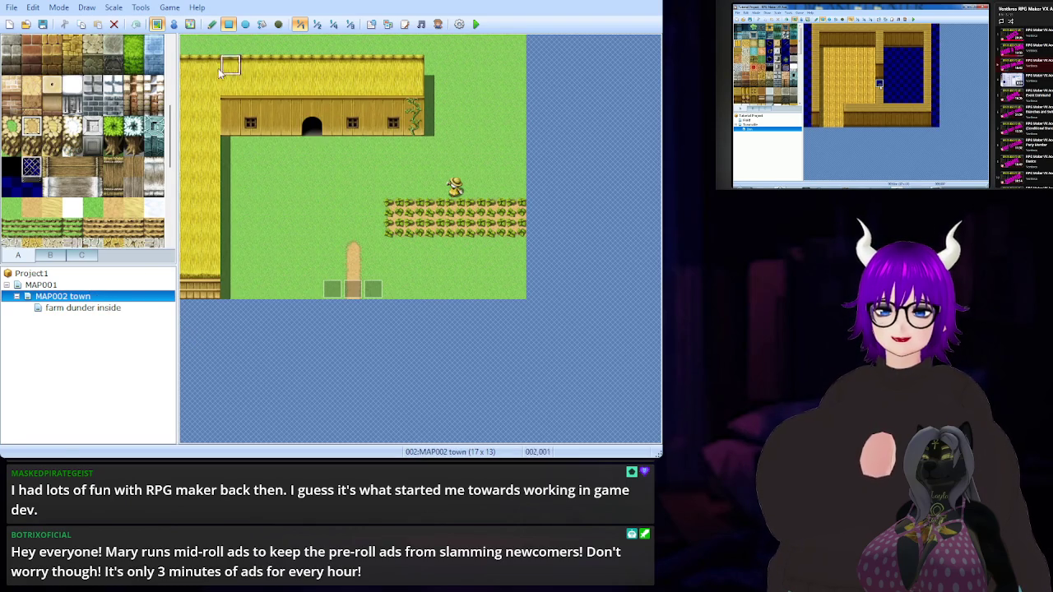
Paste the copied door event onto the barn door cell, then reopen farm dunder inside
{"action": "left_click", "coordinate": [174, 23]}
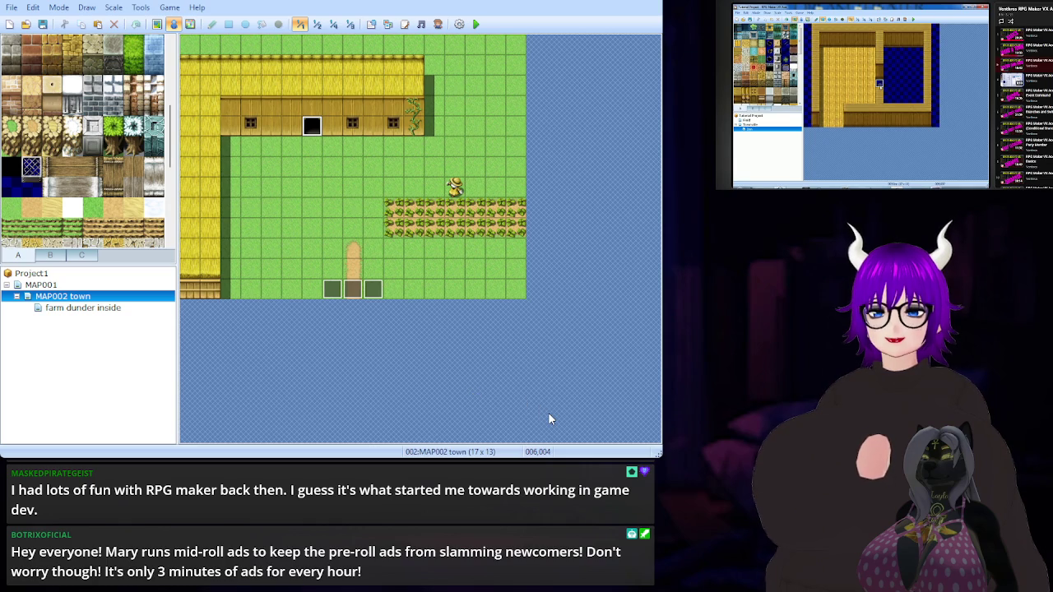
{"action": "key", "text": "ctrl+v"}
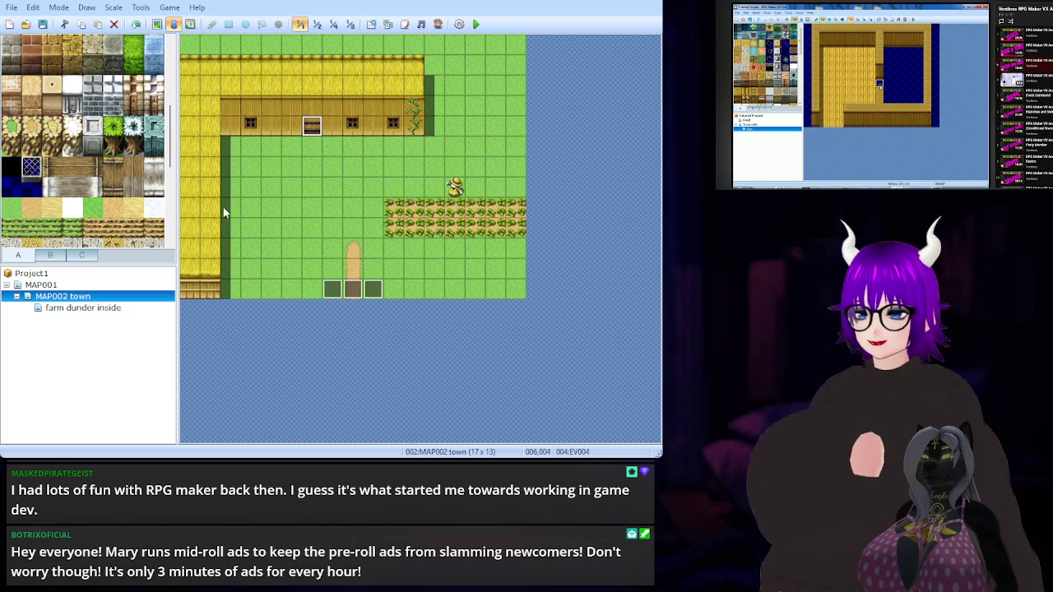
{"action": "left_click", "coordinate": [116, 310]}
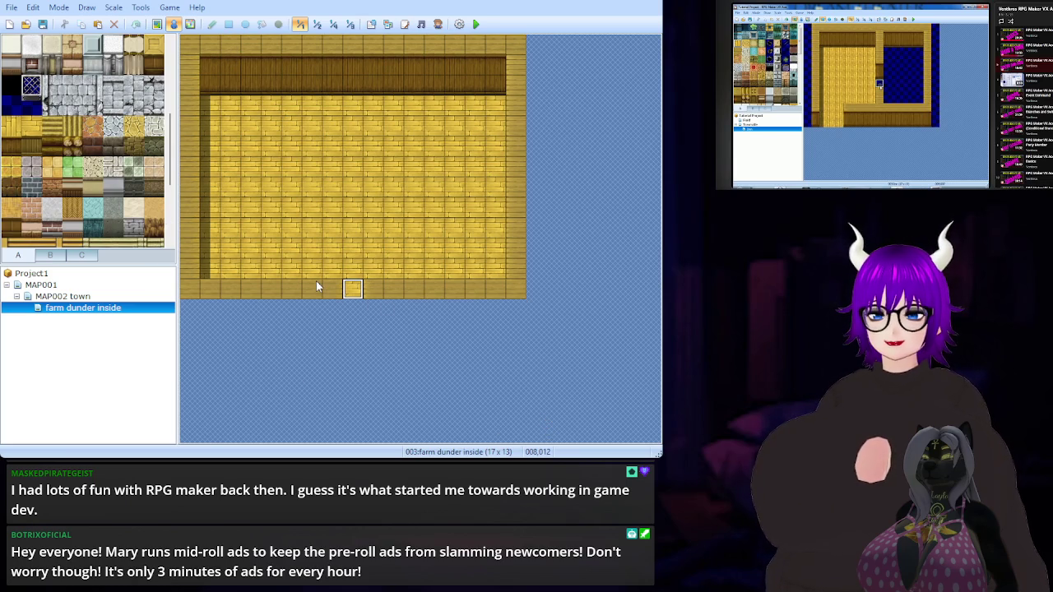
Place door event EV001 on the bottom doorway tile at 008,012 and save the project
{"action": "key", "text": "ctrl+v"}
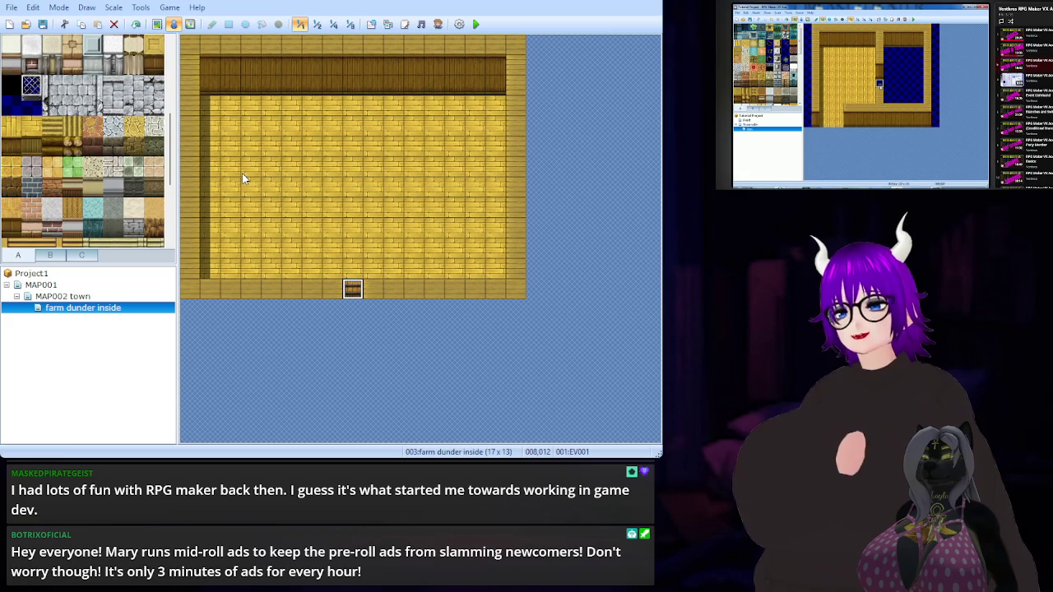
{"action": "left_click", "coordinate": [45, 26]}
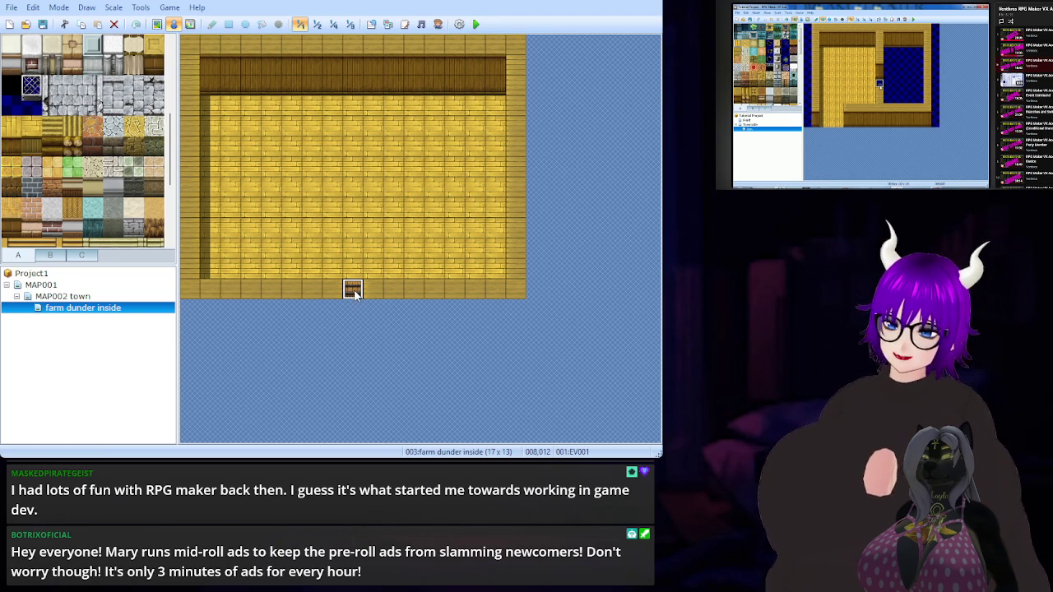
{"action": "key", "text": "Delete"}
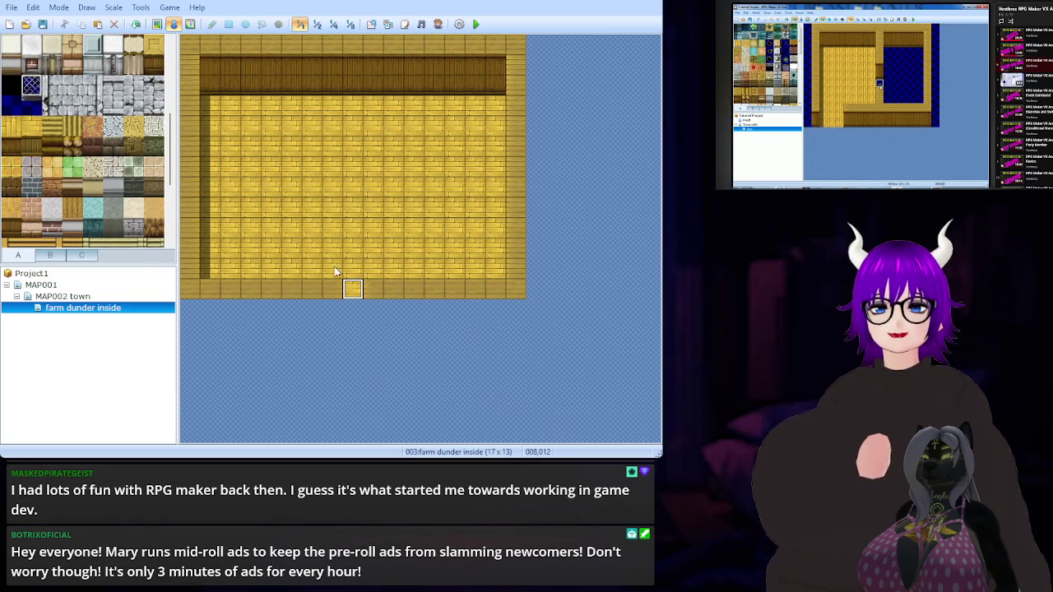
{"action": "key", "text": "ctrl+v"}
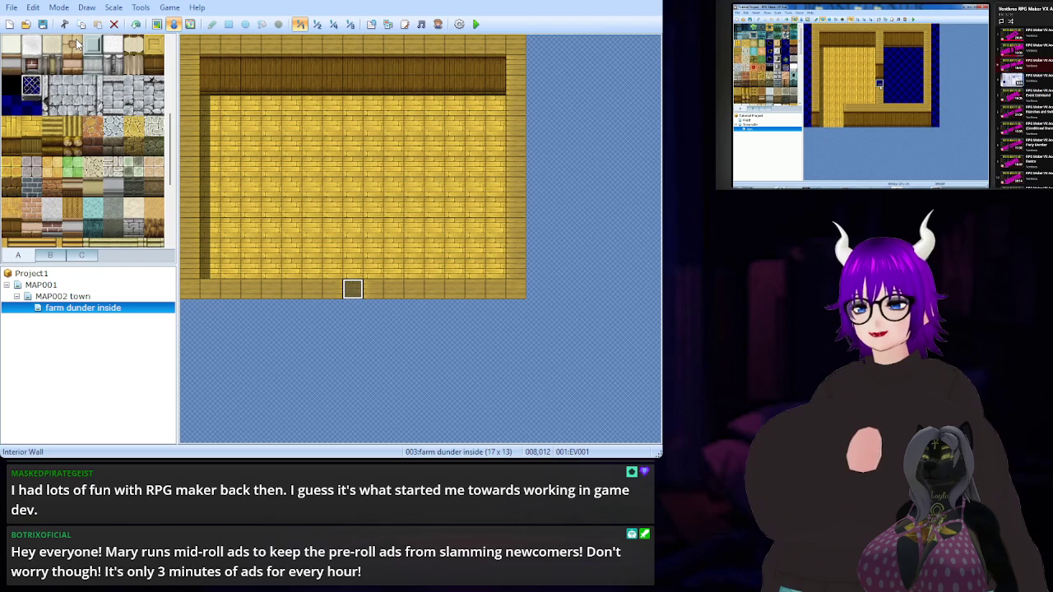
{"action": "left_click", "coordinate": [45, 25]}
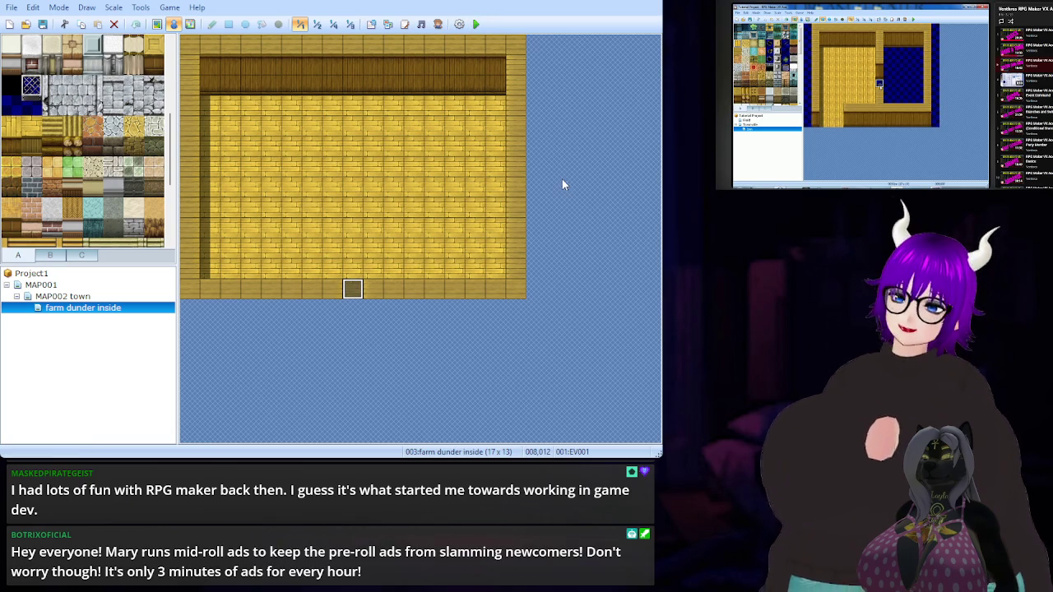
{"action": "left_click", "coordinate": [49, 29]}
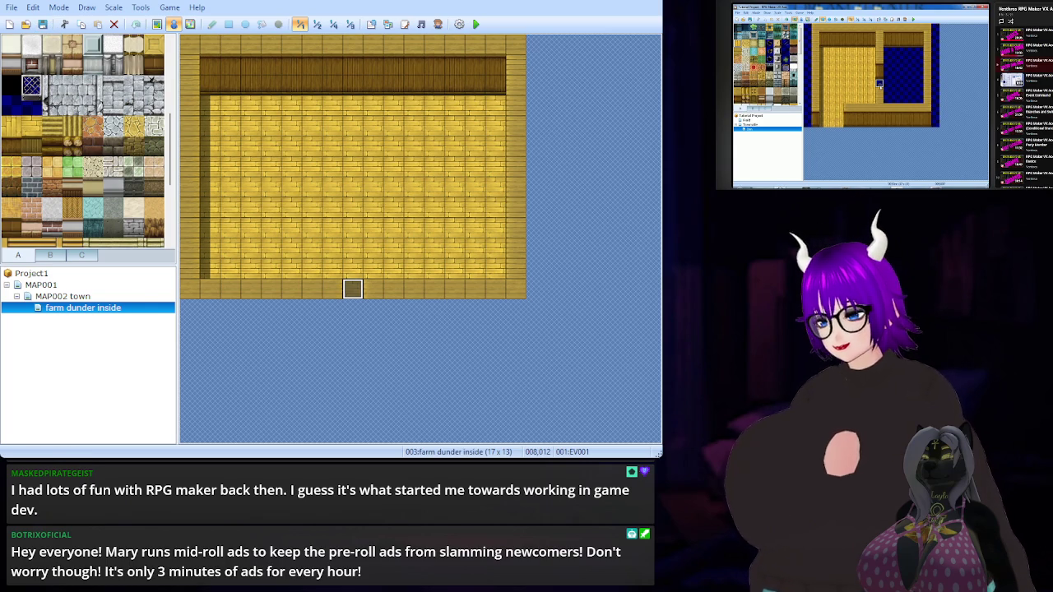
{"action": "mouse_move", "coordinate": [917, 148]}
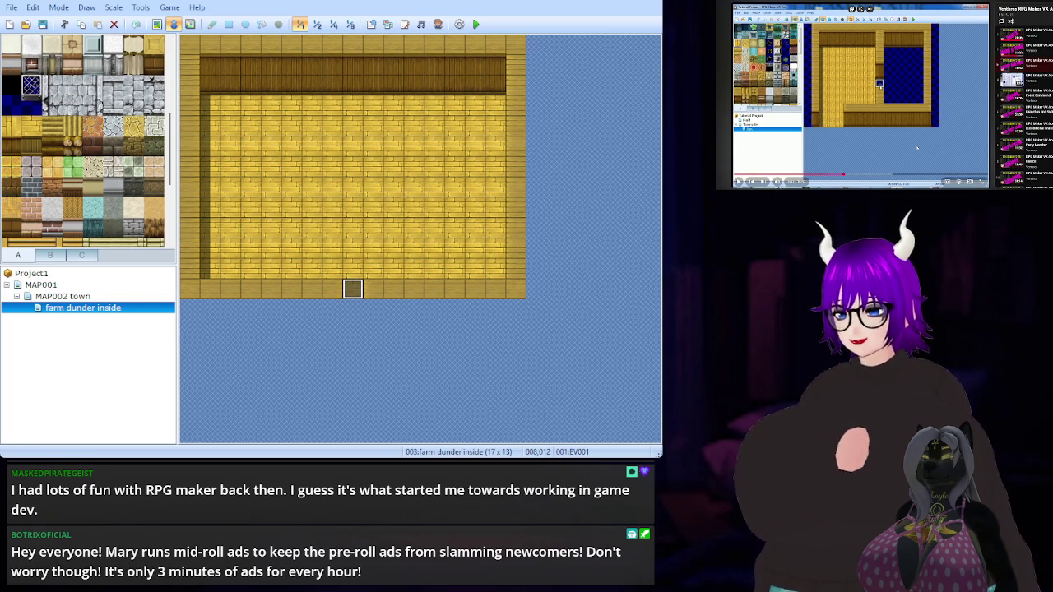
{"action": "left_click", "coordinate": [945, 150]}
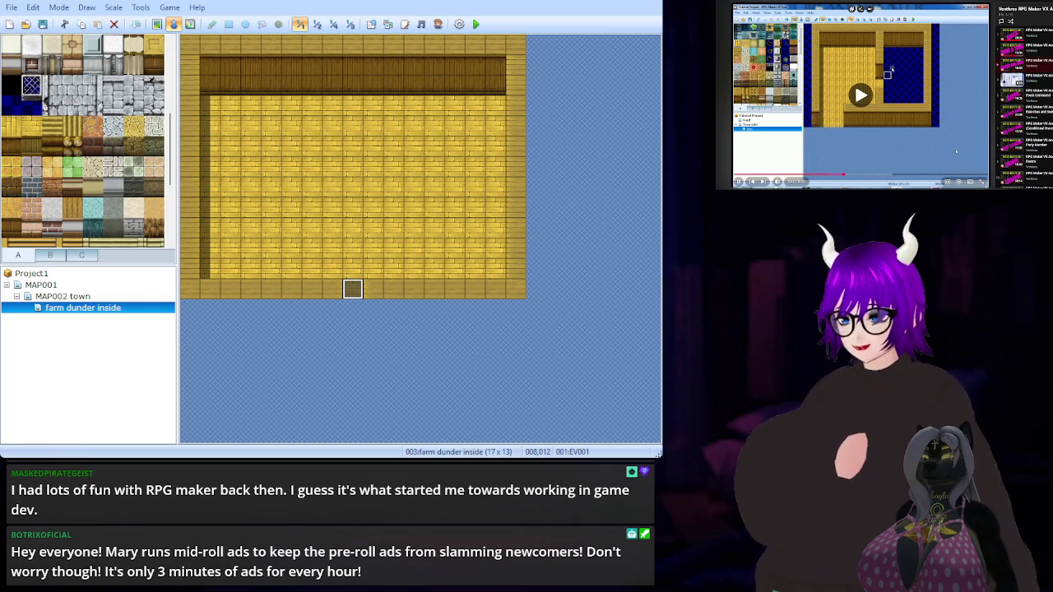
{"action": "left_click", "coordinate": [956, 152]}
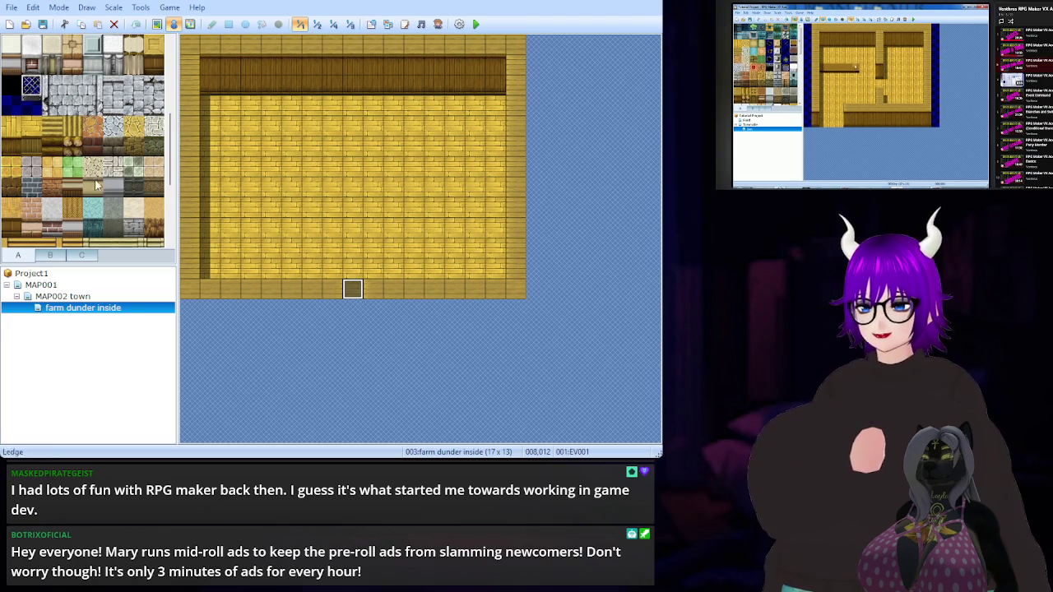
Paint a wooden table along the room's left wall using a tab A tile
{"action": "scroll", "coordinate": [94, 174], "scroll_direction": "up", "scroll_amount": 5}
{"action": "left_click", "coordinate": [154, 89]}
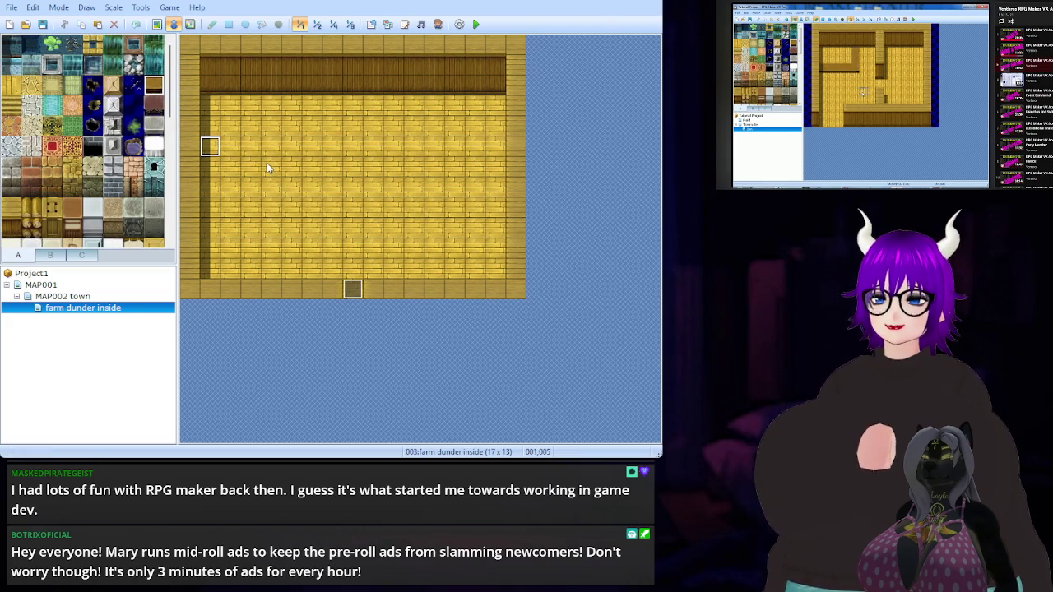
{"action": "key", "text": "F5"}
{"action": "left_click_drag", "start_coordinate": [215, 145], "coordinate": [230, 145]}
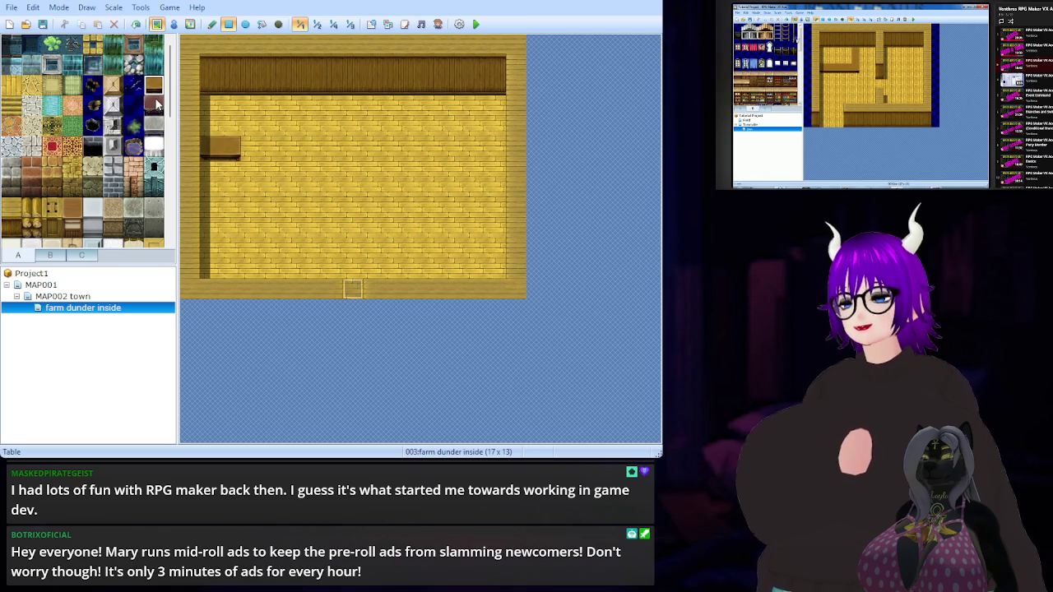
Place the two-tile Straw Bed from tab B in the room's upper-right corner
{"action": "left_click", "coordinate": [50, 256]}
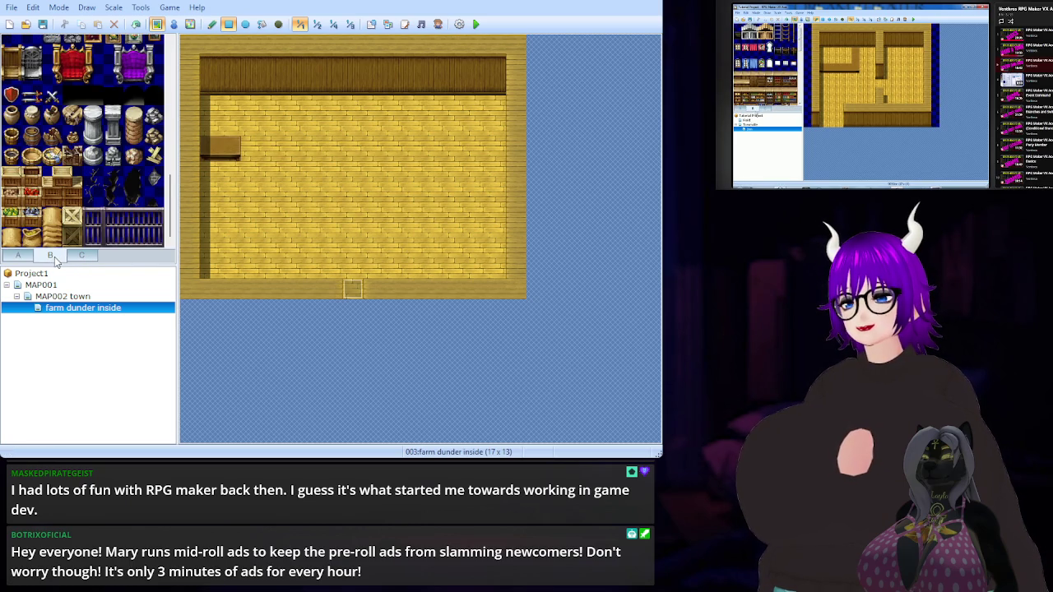
{"action": "scroll", "coordinate": [100, 177], "scroll_direction": "up", "scroll_amount": 7}
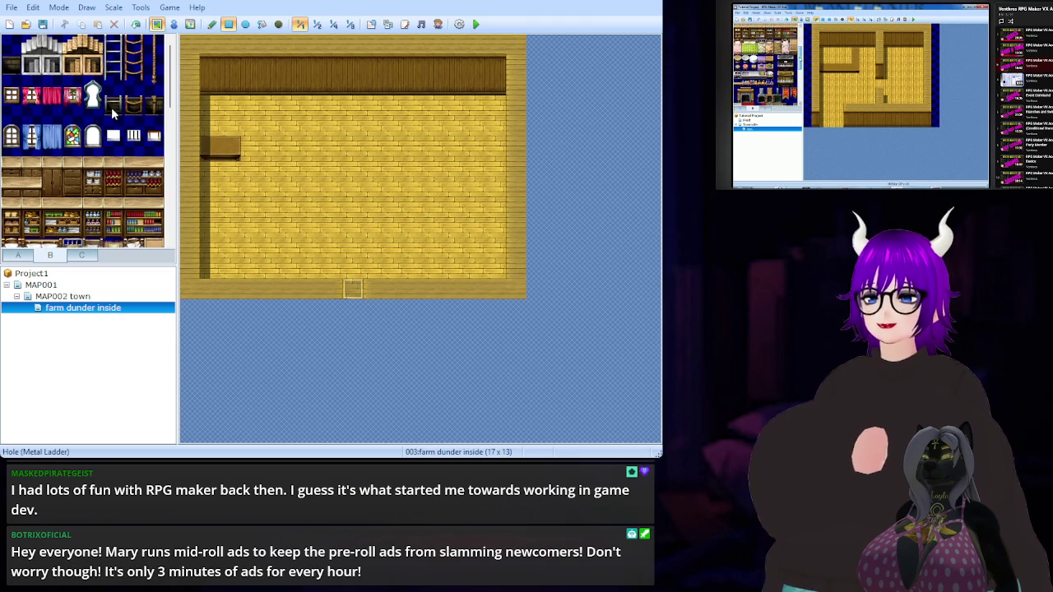
{"action": "scroll", "coordinate": [118, 107], "scroll_direction": "down", "scroll_amount": 3}
{"action": "scroll", "coordinate": [117, 107], "scroll_direction": "down", "scroll_amount": 2}
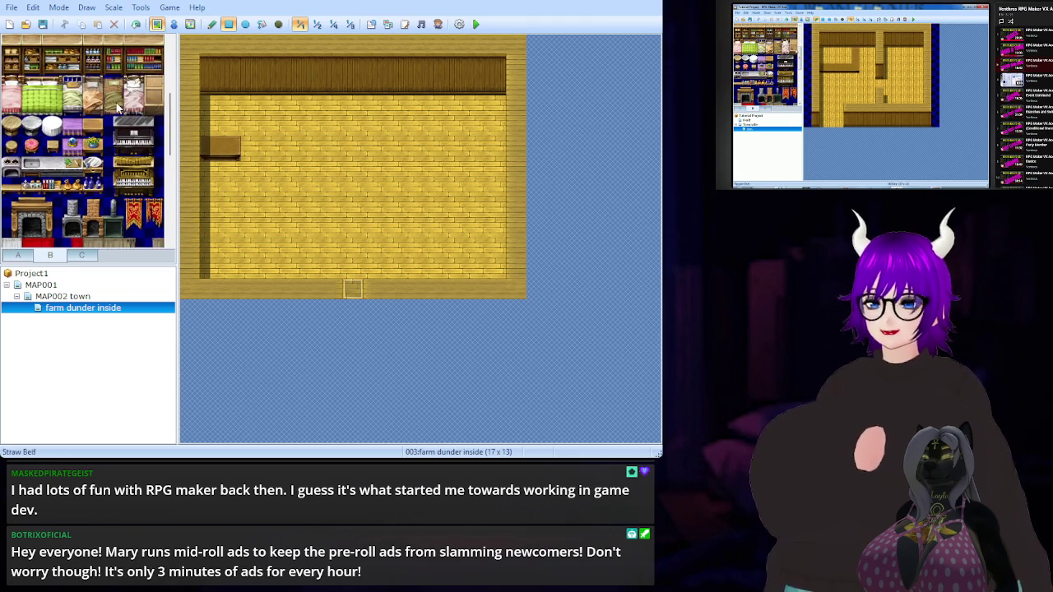
{"action": "scroll", "coordinate": [117, 107], "scroll_direction": "up", "scroll_amount": 2}
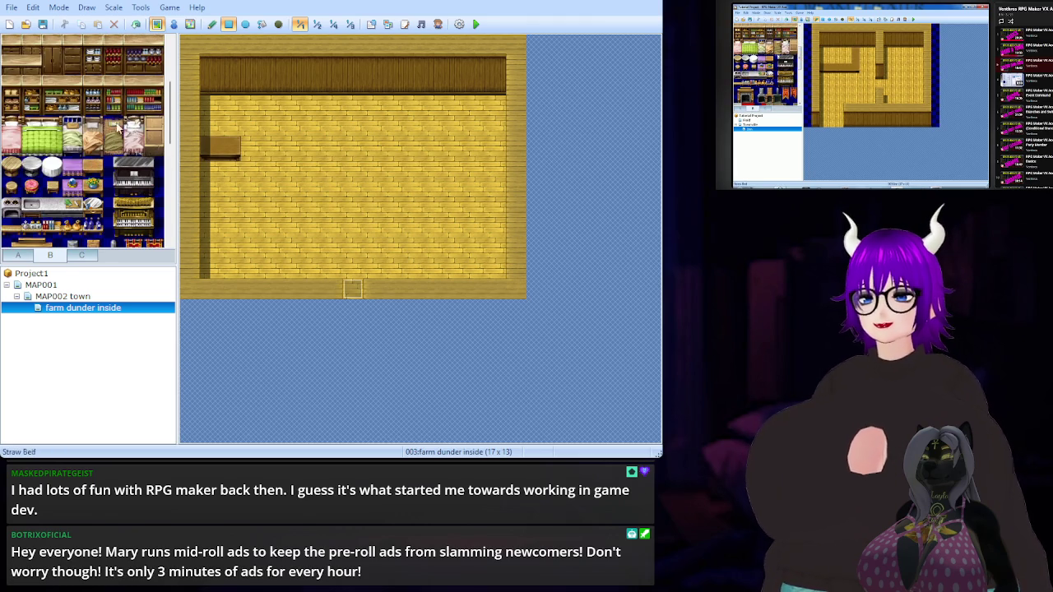
{"action": "left_click_drag", "start_coordinate": [118, 129], "coordinate": [118, 150]}
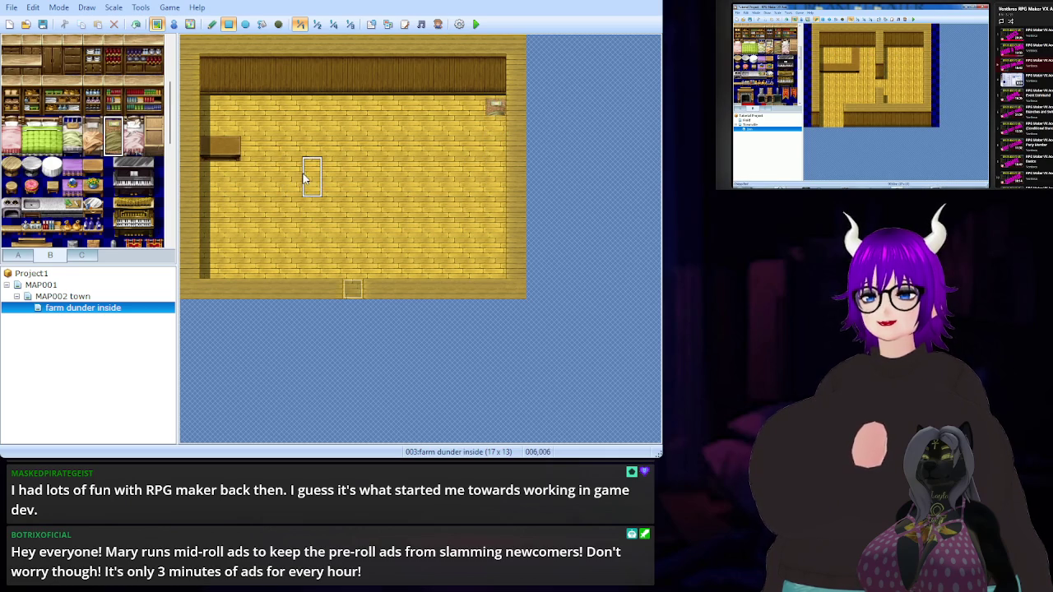
{"action": "right_click", "coordinate": [230, 146]}
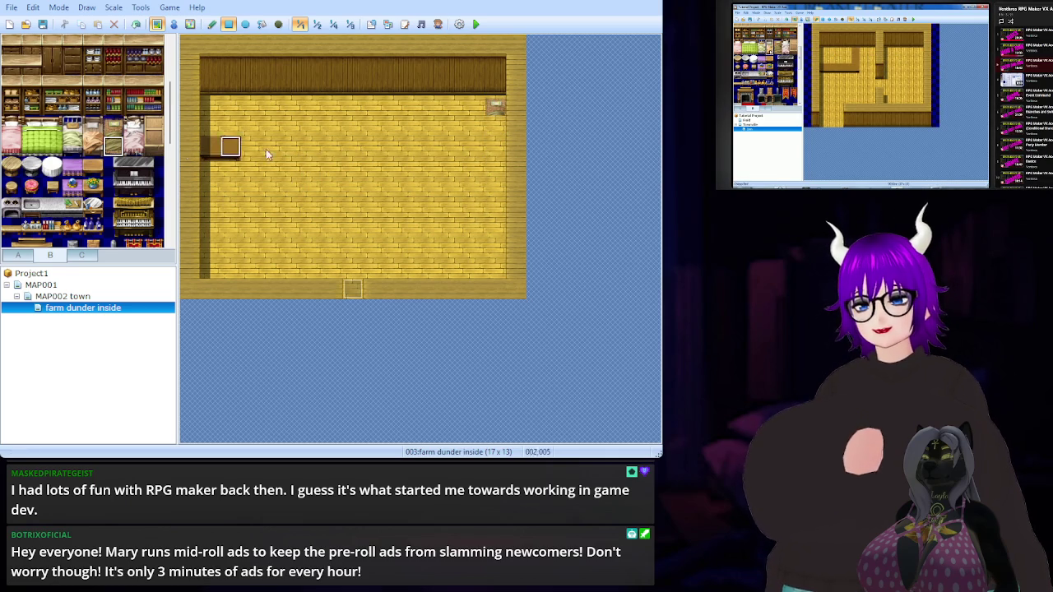
{"action": "left_click", "coordinate": [496, 125]}
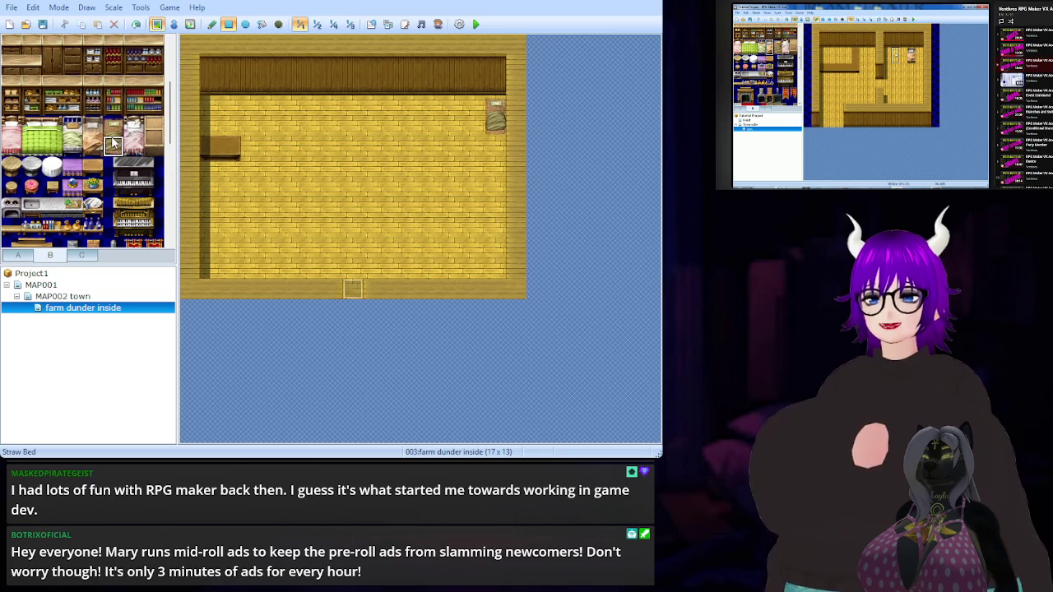
{"action": "scroll", "coordinate": [113, 141], "scroll_direction": "up", "scroll_amount": 3}
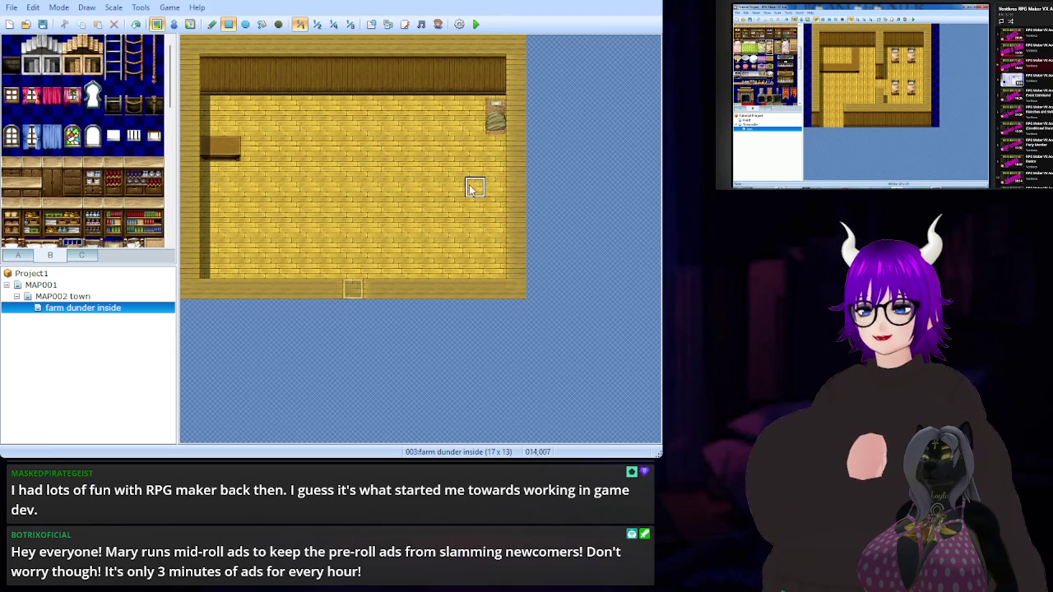
{"action": "scroll", "coordinate": [113, 169], "scroll_direction": "down", "scroll_amount": 10}
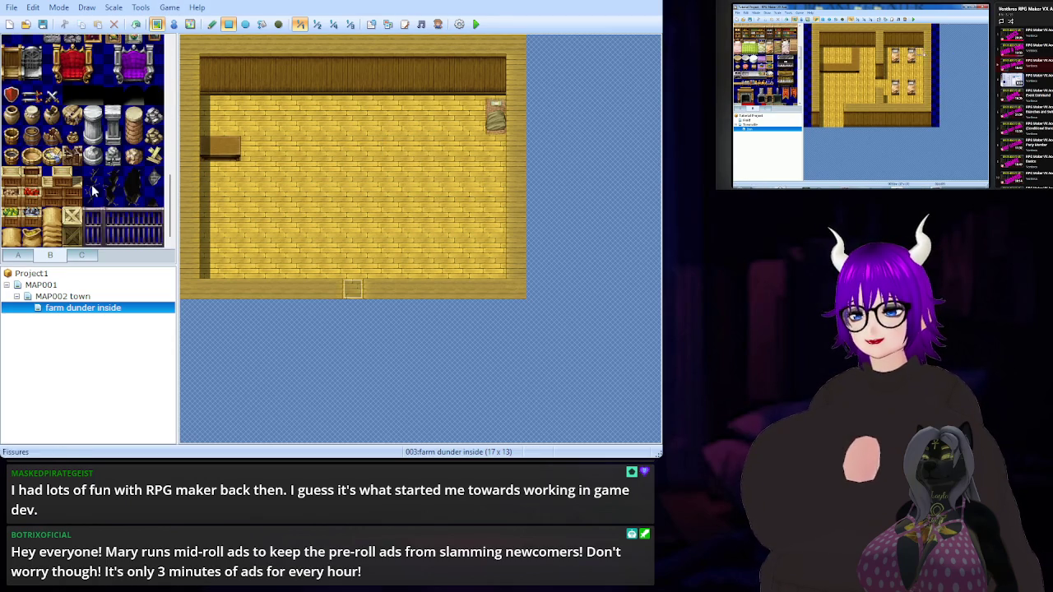
Place two vases by the back wall and barrels in the bottom-left corner
{"action": "left_click", "coordinate": [31, 115]}
{"action": "left_click", "coordinate": [292, 106]}
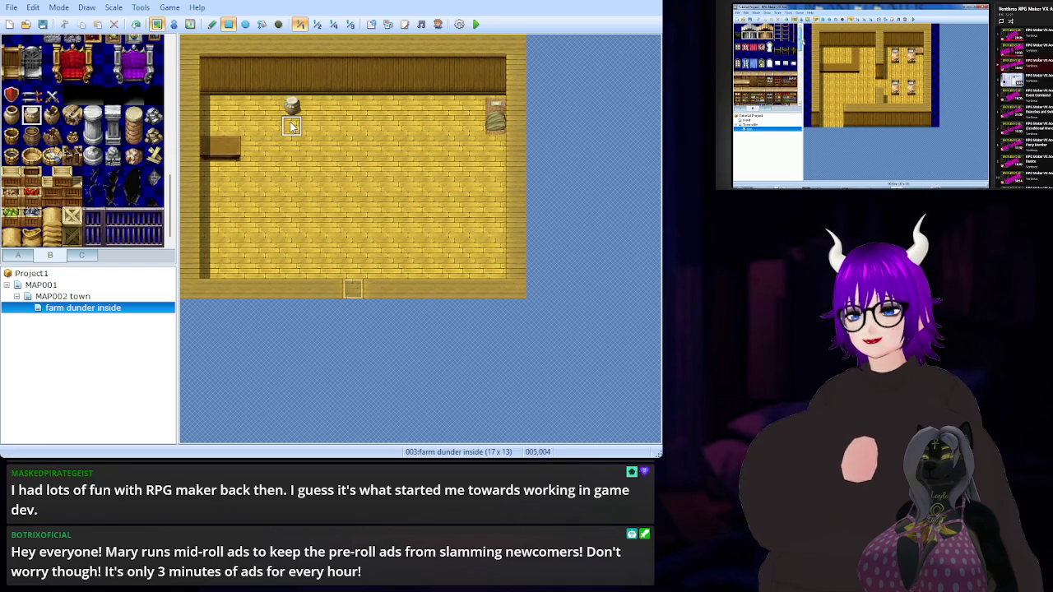
{"action": "left_click", "coordinate": [313, 106]}
{"action": "left_click", "coordinate": [31, 136]}
{"action": "left_click", "coordinate": [211, 268]}
{"action": "left_click", "coordinate": [210, 249]}
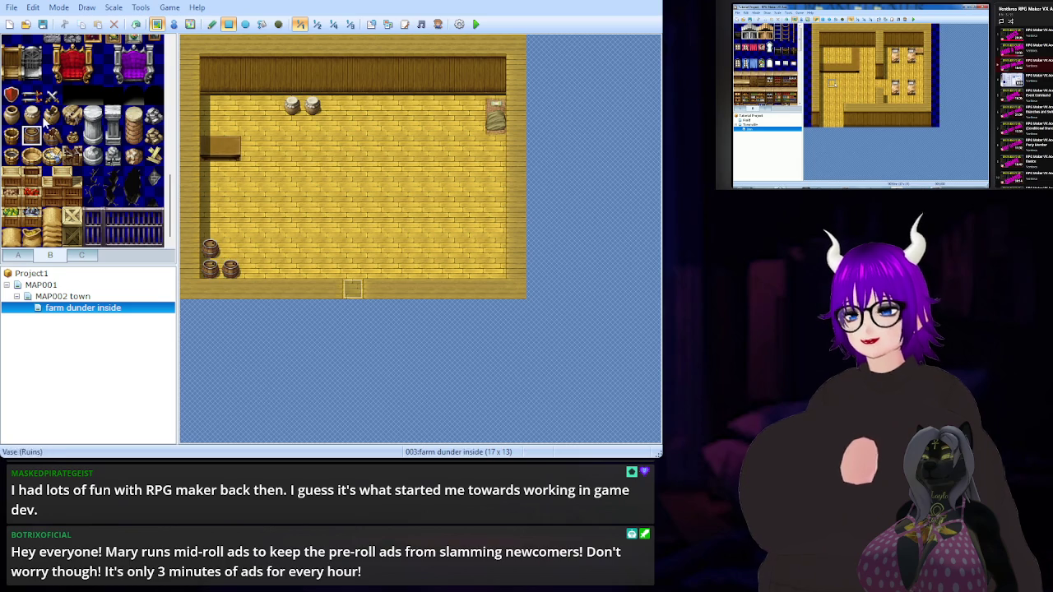
Line the back wall with four two-tile red-curtained windows
{"action": "scroll", "coordinate": [76, 182], "scroll_direction": "up", "scroll_amount": 2}
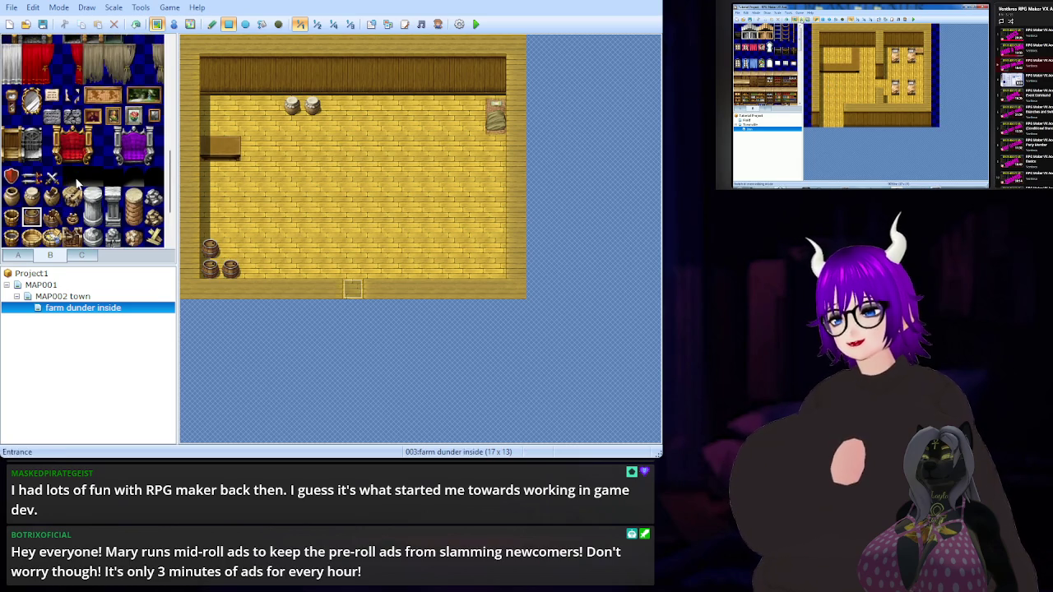
{"action": "scroll", "coordinate": [74, 177], "scroll_direction": "up", "scroll_amount": 5}
{"action": "left_click", "coordinate": [31, 92]}
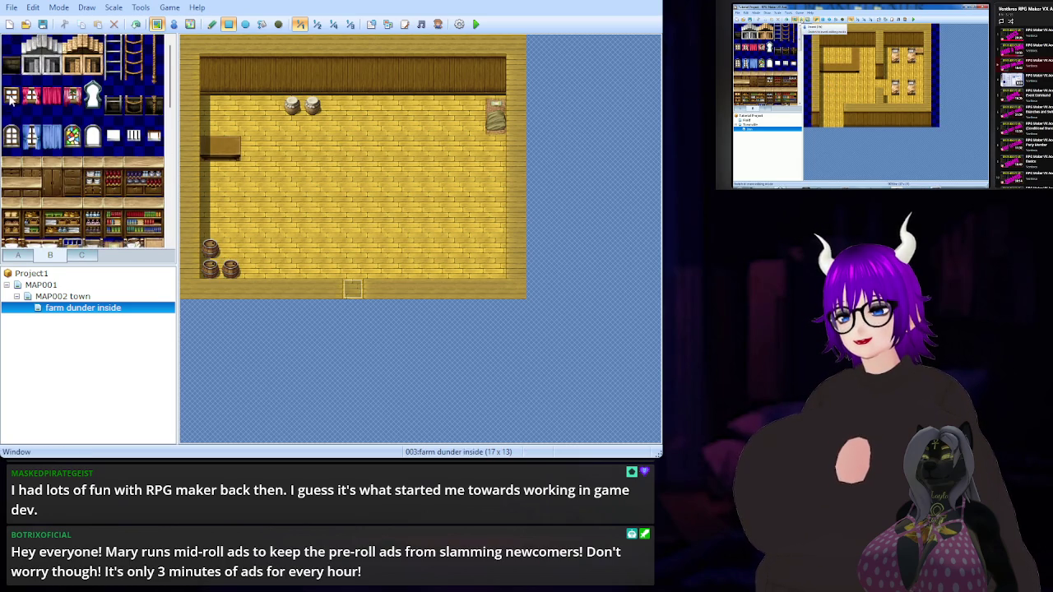
{"action": "left_click", "coordinate": [474, 67]}
{"action": "left_click", "coordinate": [35, 102]}
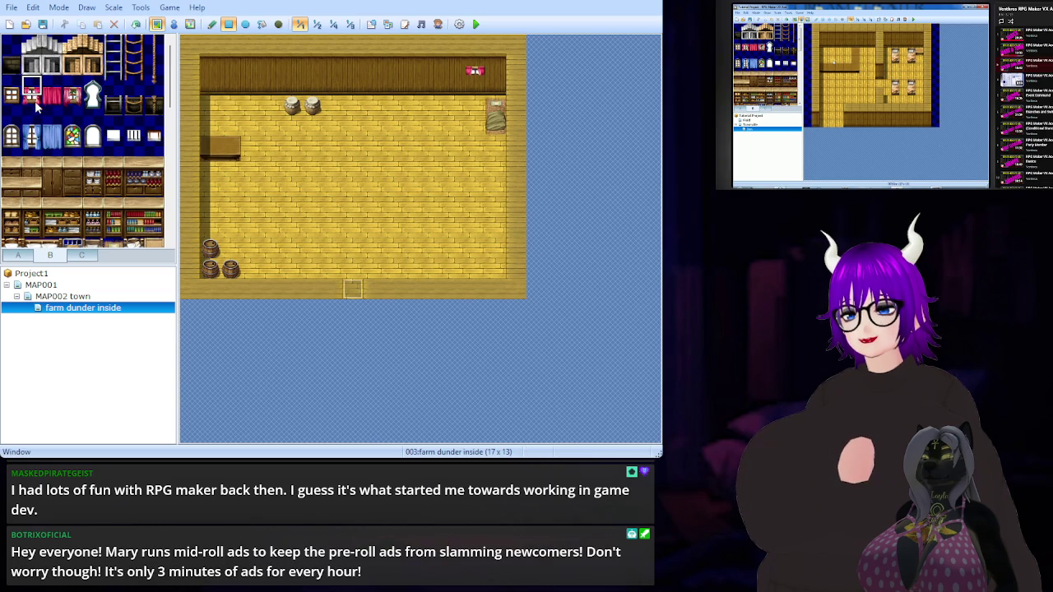
{"action": "left_click", "coordinate": [475, 91]}
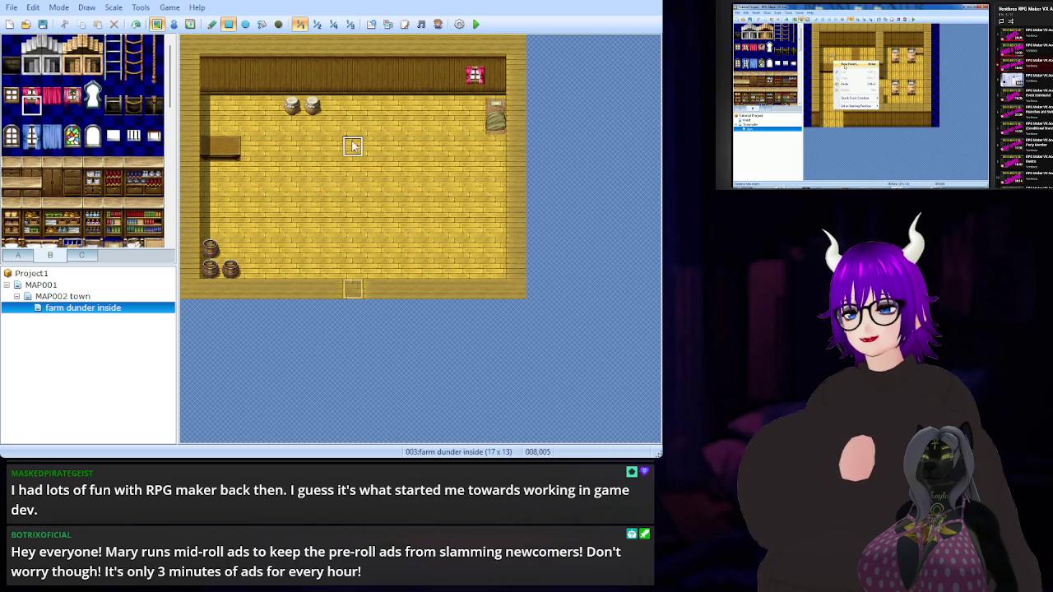
{"action": "left_click_drag", "start_coordinate": [37, 107], "coordinate": [38, 93]}
{"action": "left_click", "coordinate": [392, 87]}
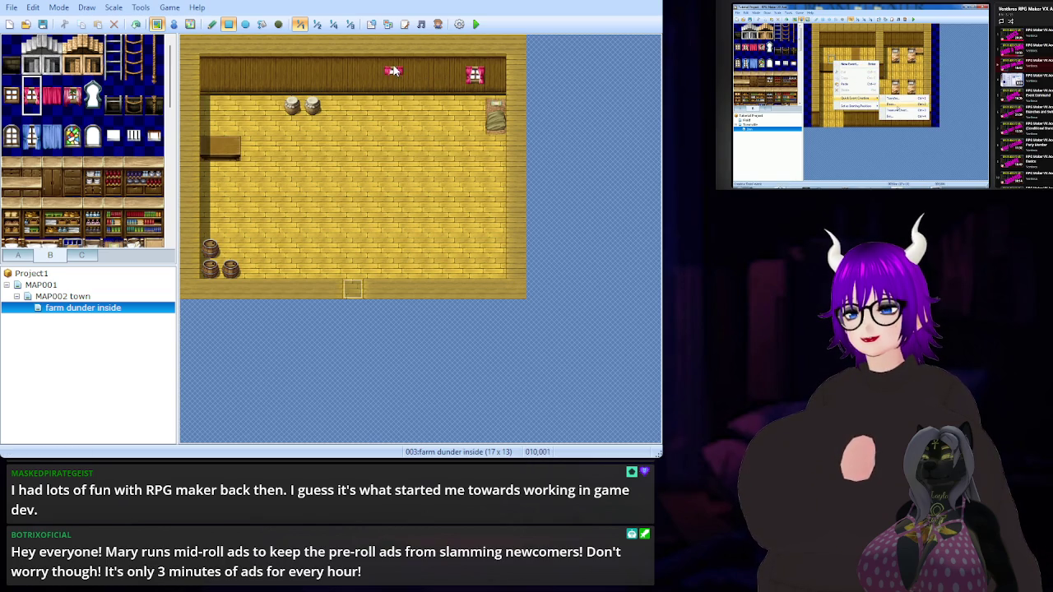
{"action": "left_click", "coordinate": [325, 74]}
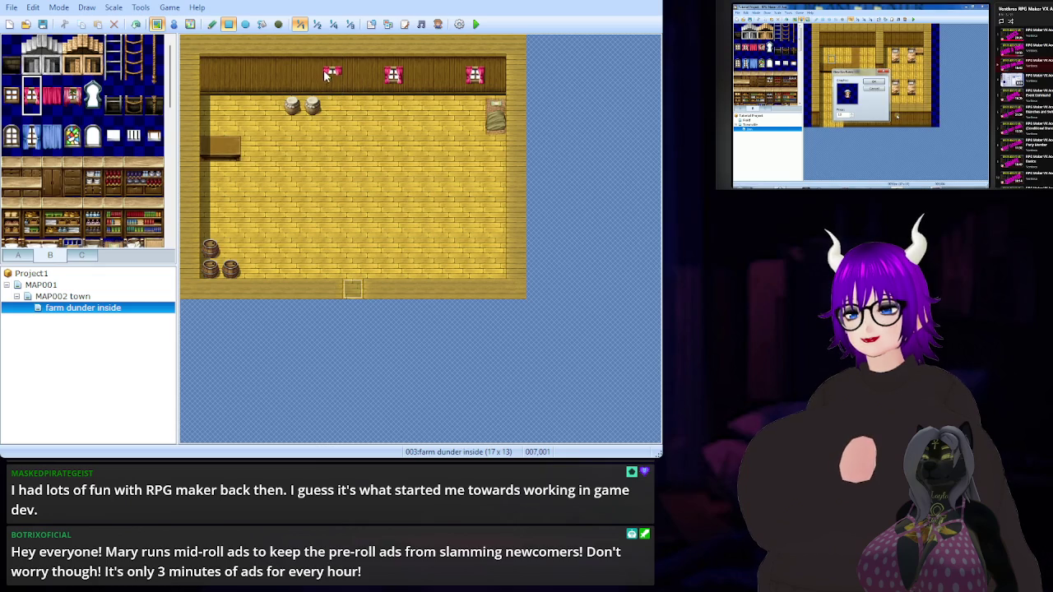
{"action": "left_click", "coordinate": [231, 74]}
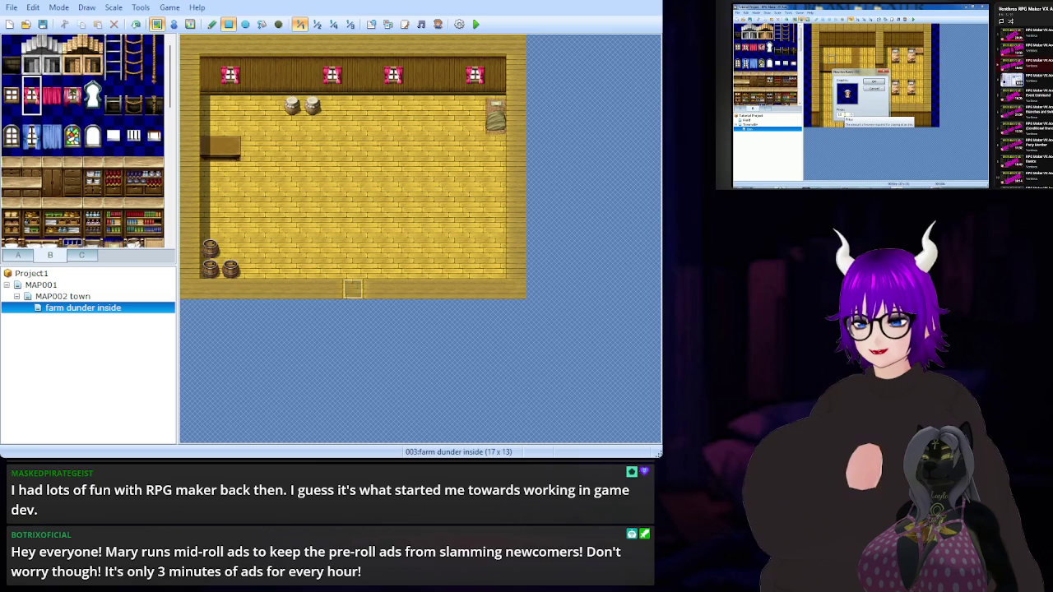
{"action": "left_click", "coordinate": [26, 256]}
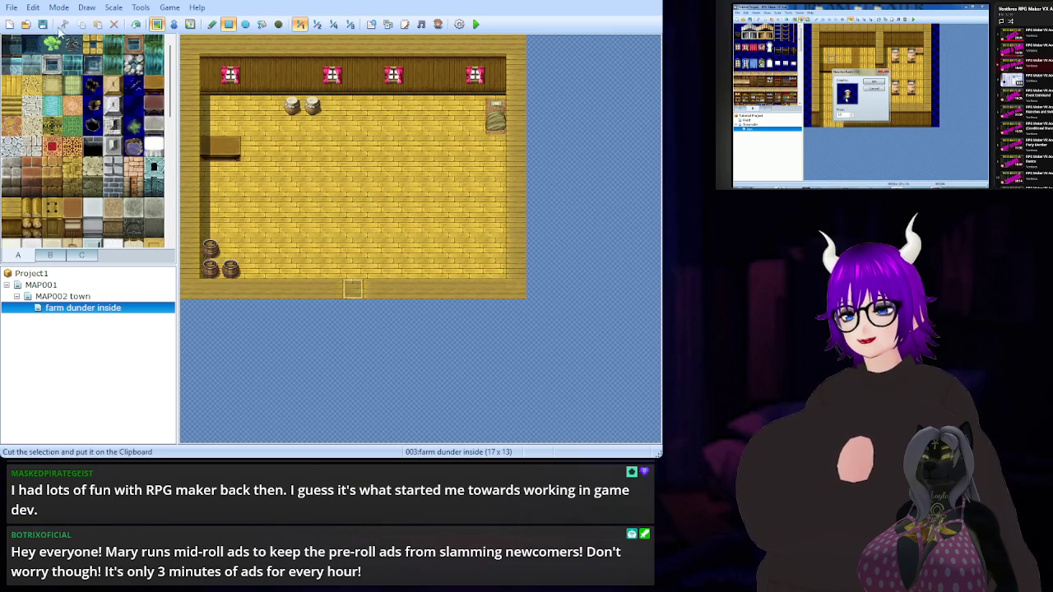
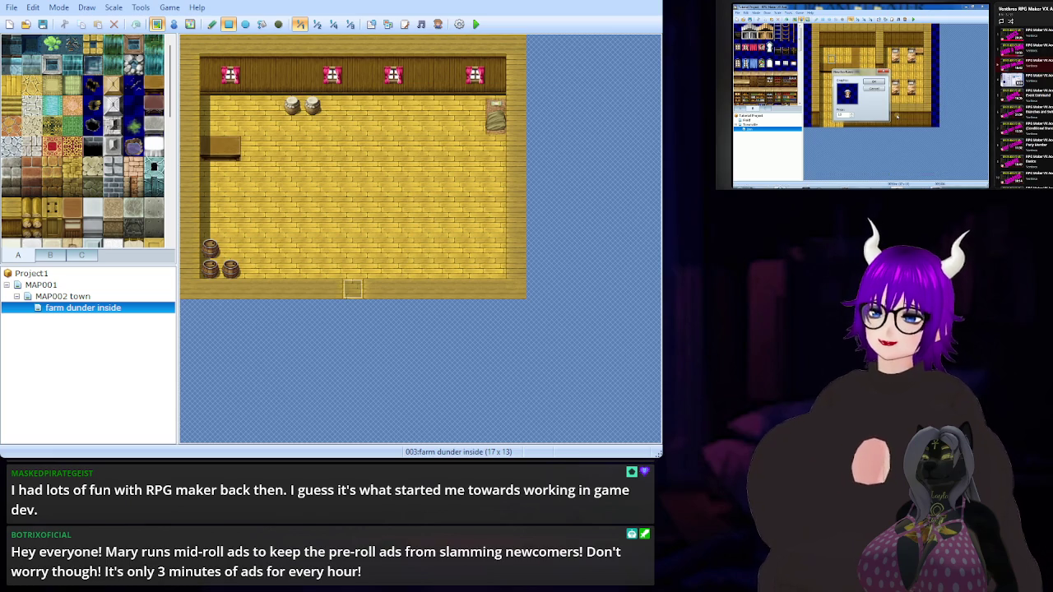
Switch to event mode and paste the copied character event behind the counter as EV002
{"action": "left_click", "coordinate": [174, 24]}
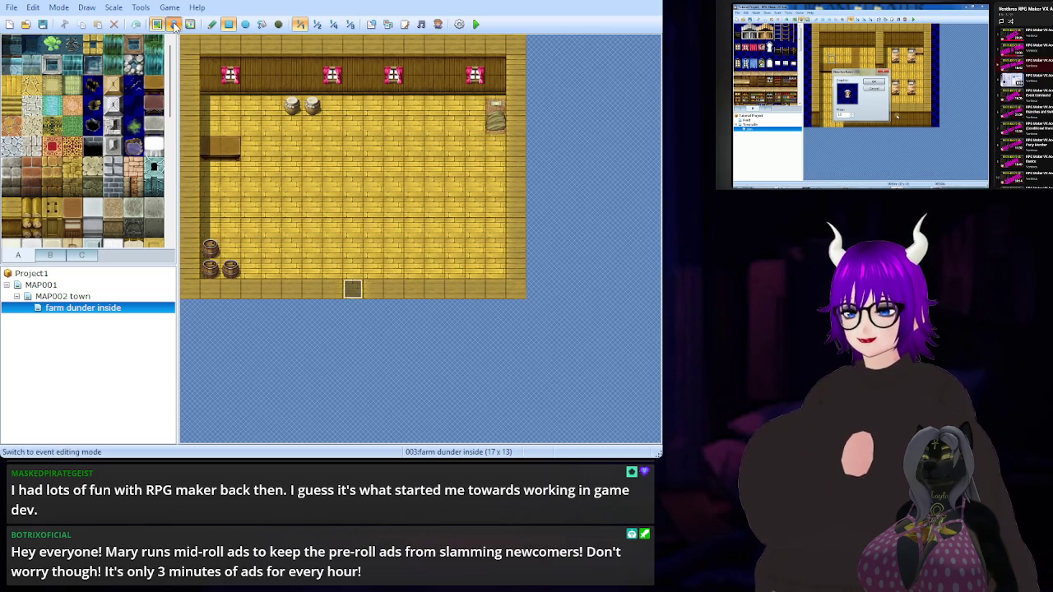
{"action": "left_click", "coordinate": [173, 23]}
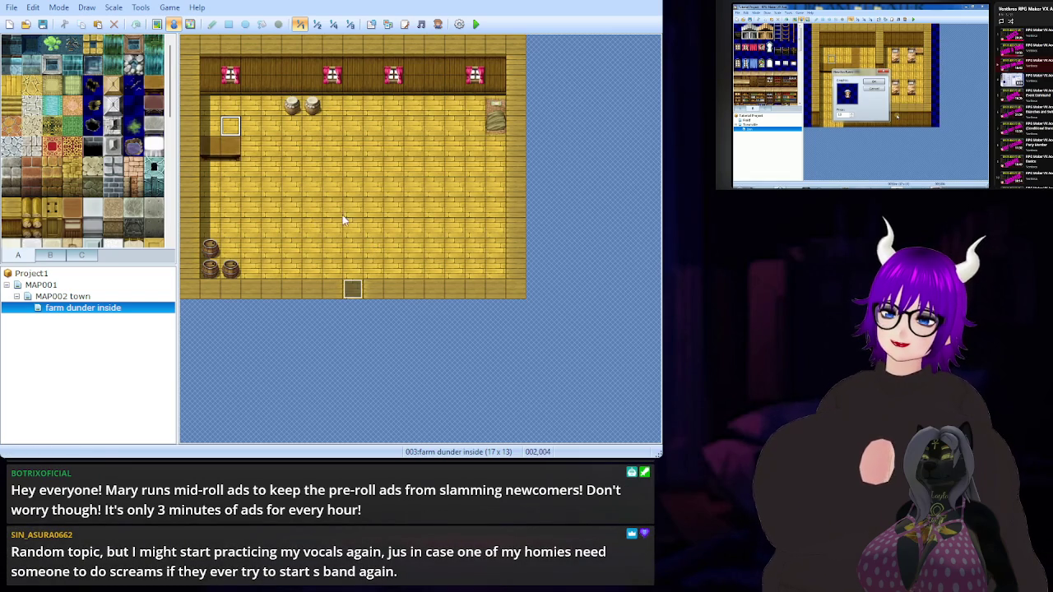
{"action": "key", "text": "ctrl+v"}
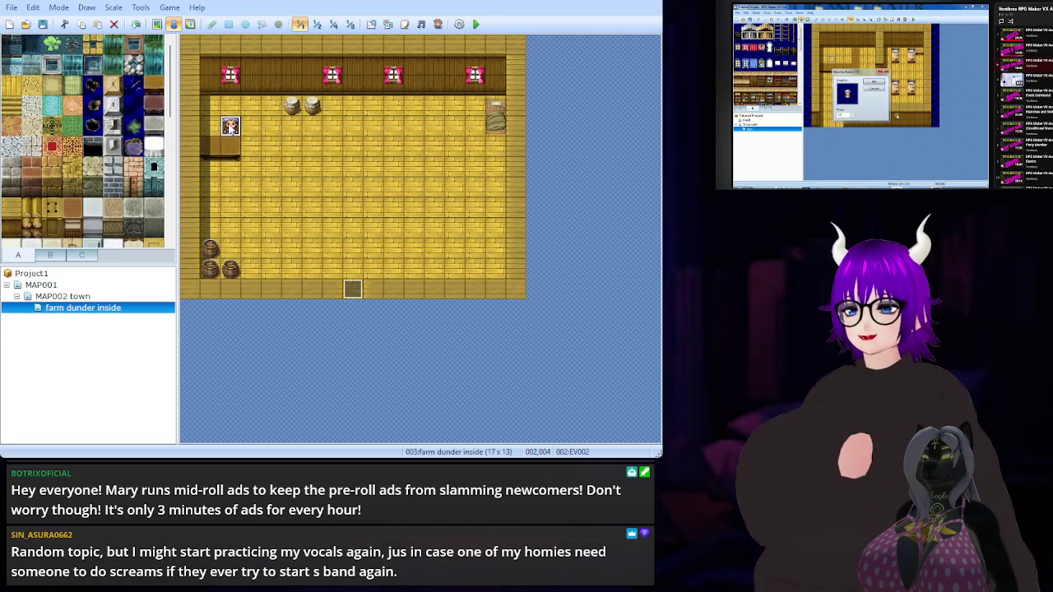
Cut the EV002 character event off tile 002,004 and paste it back at the counter
{"action": "key", "text": "ctrl+x"}
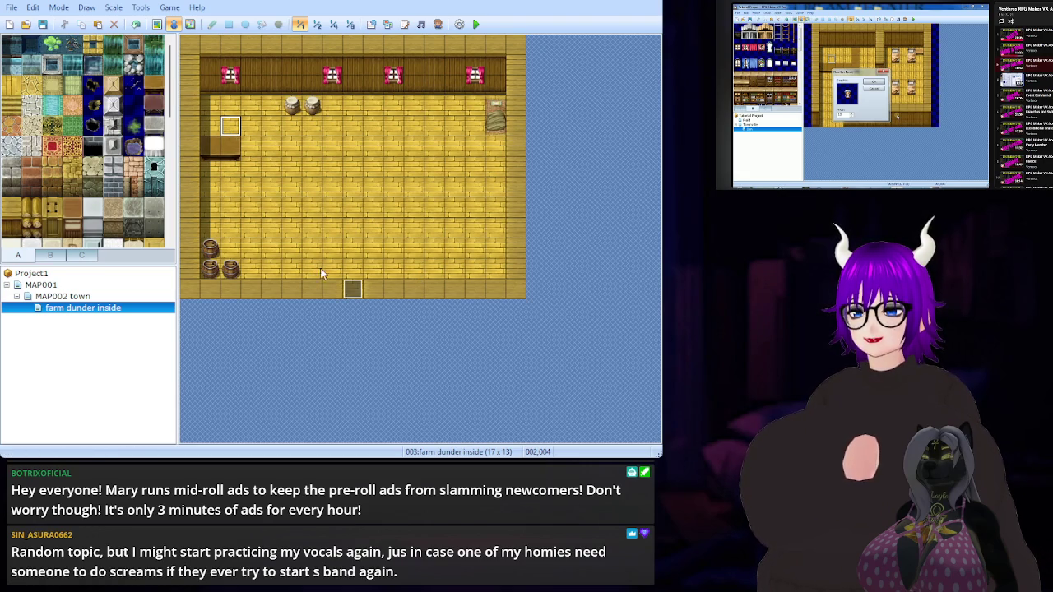
{"action": "key", "text": "ctrl+v"}
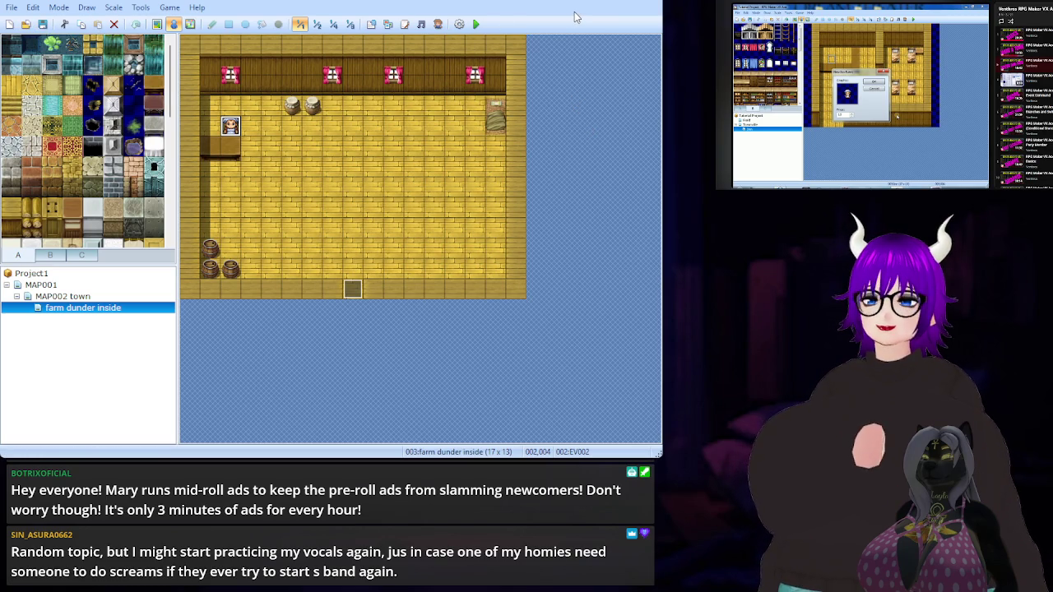
Paste an event onto the farmhouse door tile of MAP002 town, then return to farm dunder inside
{"action": "mouse_move", "coordinate": [861, 98]}
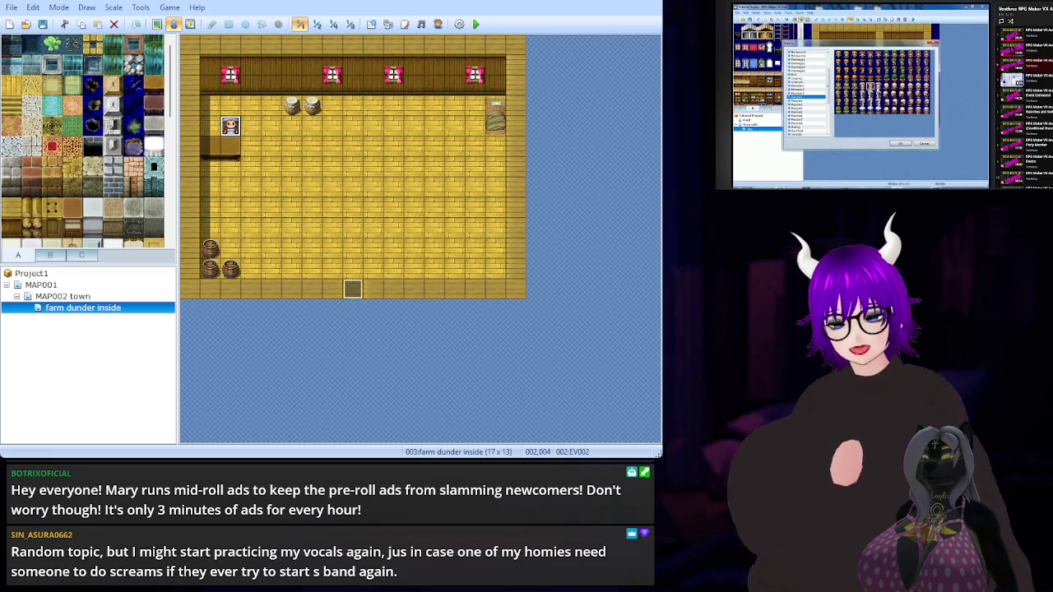
{"action": "key", "text": "space"}
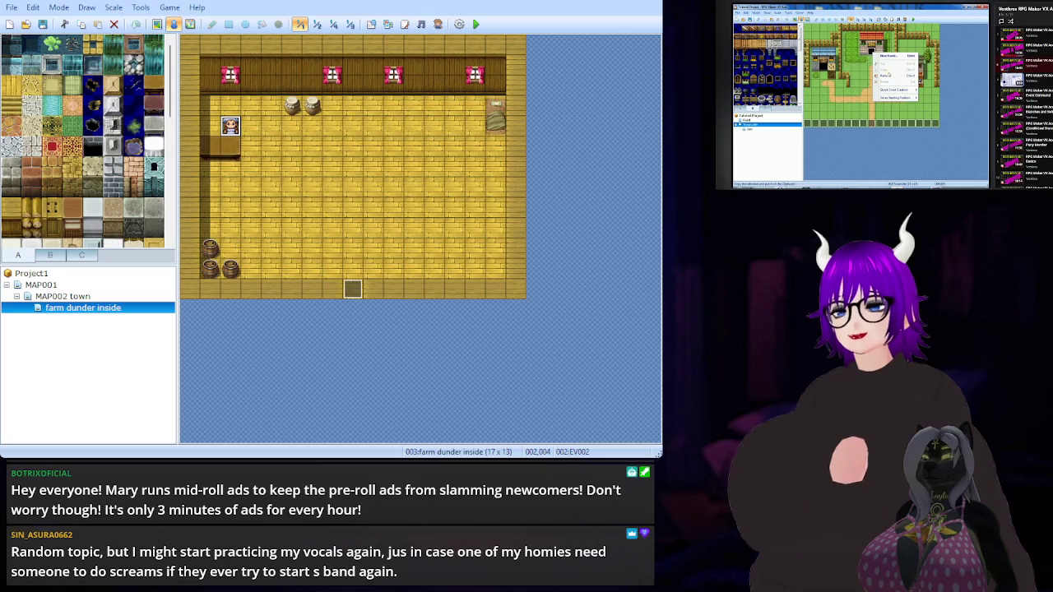
{"action": "left_click", "coordinate": [96, 297]}
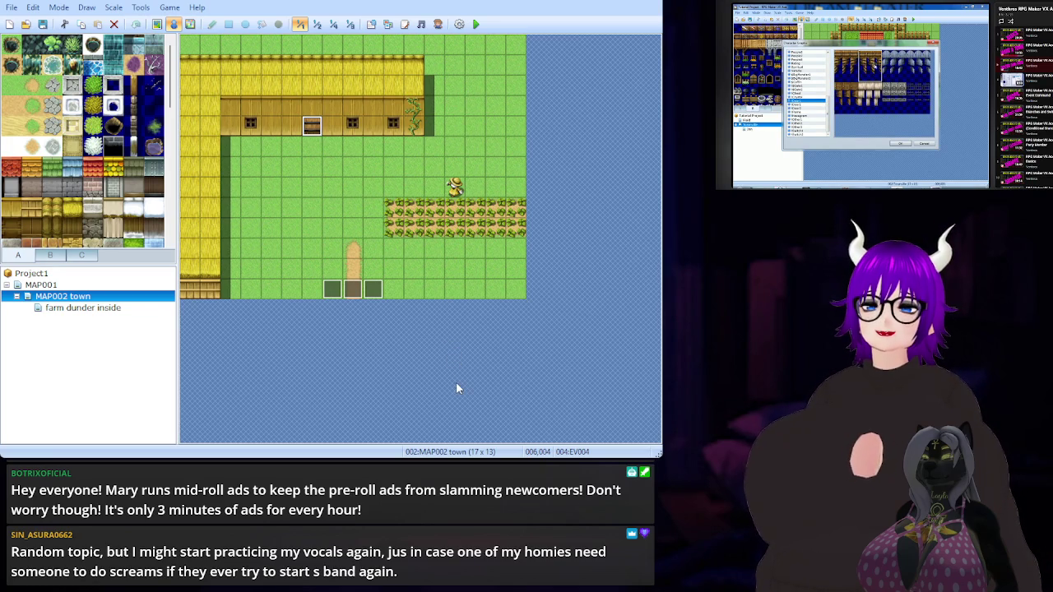
{"action": "key", "text": "ctrl+v"}
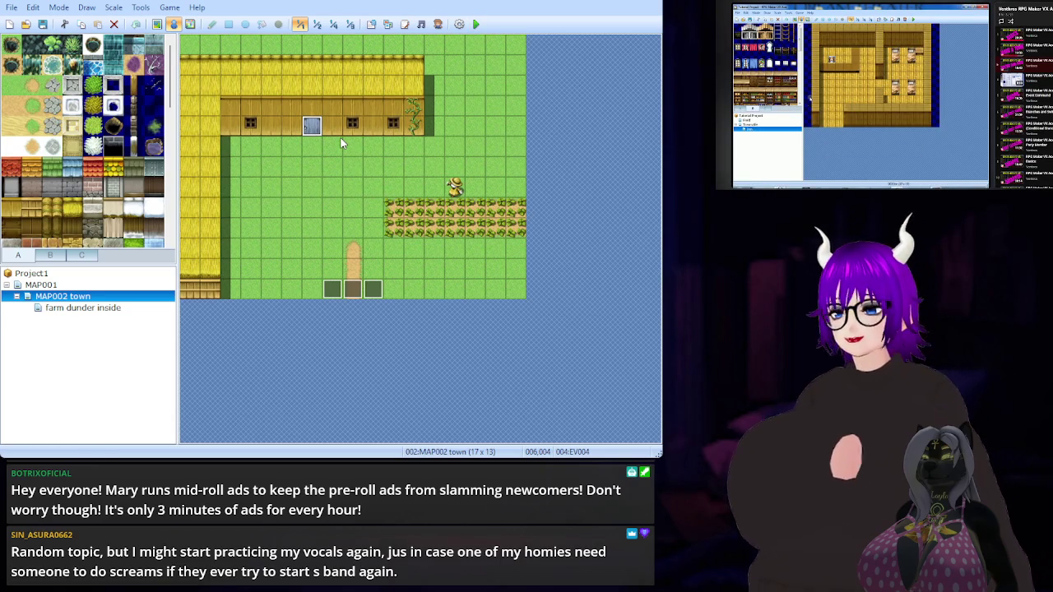
{"action": "left_click", "coordinate": [103, 310]}
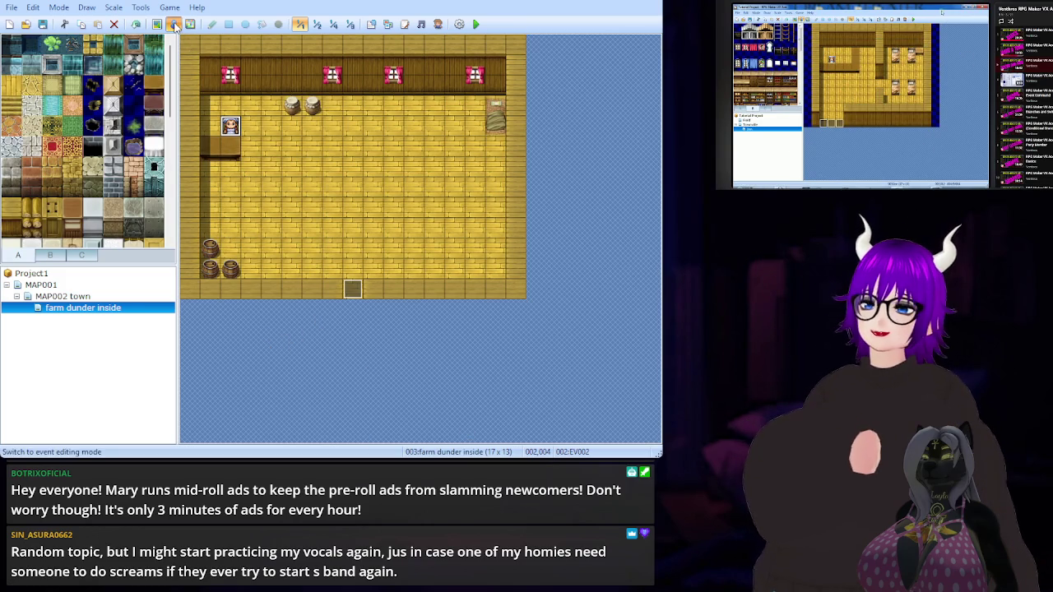
Paste a second character event, EV003, at tile 005,004 just below the pots
{"action": "left_click", "coordinate": [290, 132]}
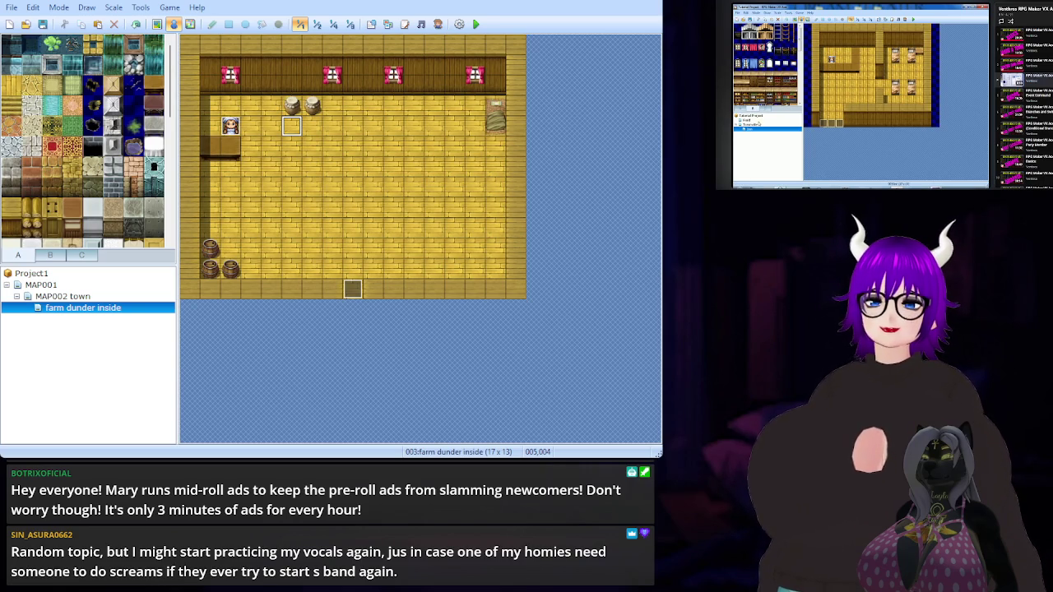
{"action": "key", "text": "ctrl+v"}
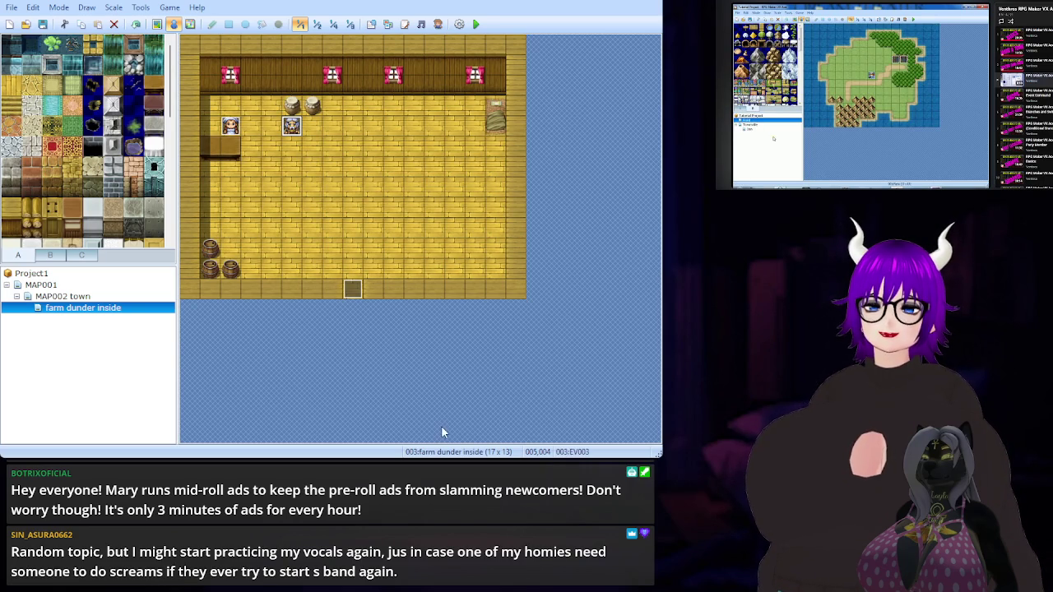
Select the first NPC event by the counter and start a playtest
{"action": "left_click", "coordinate": [231, 127]}
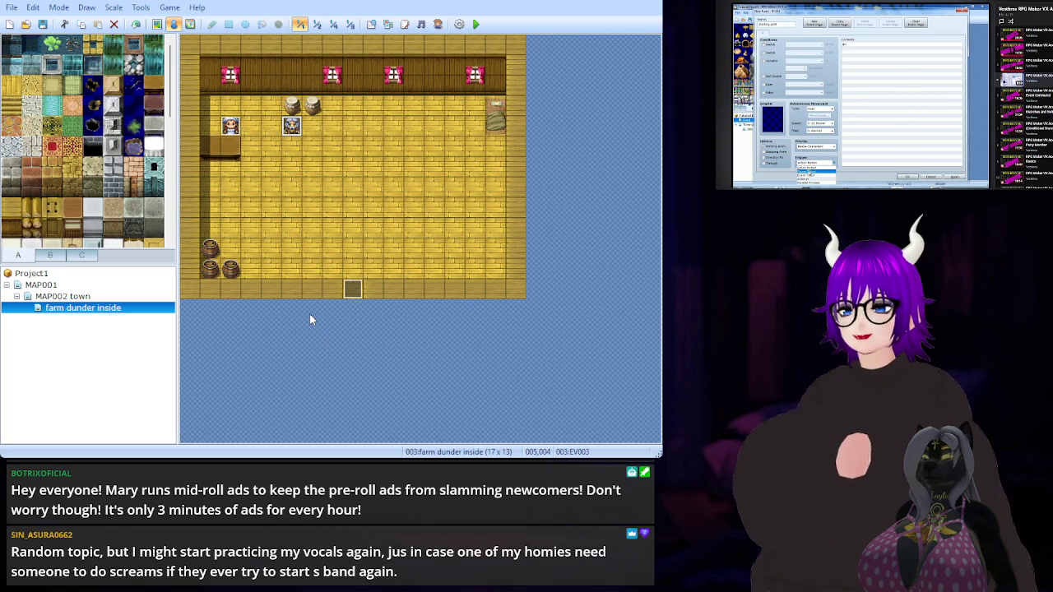
{"action": "left_click", "coordinate": [478, 26]}
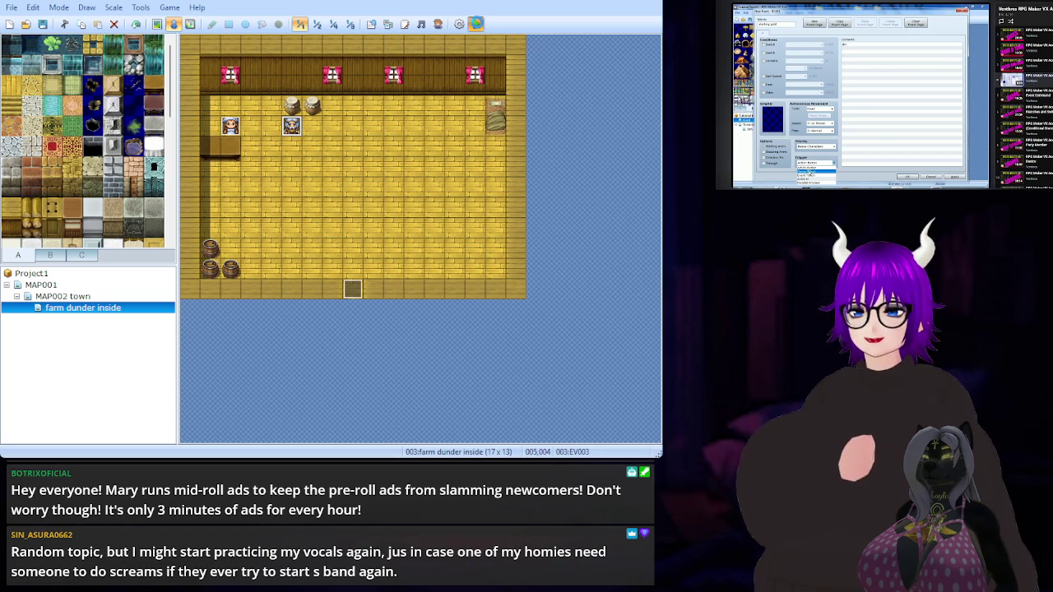